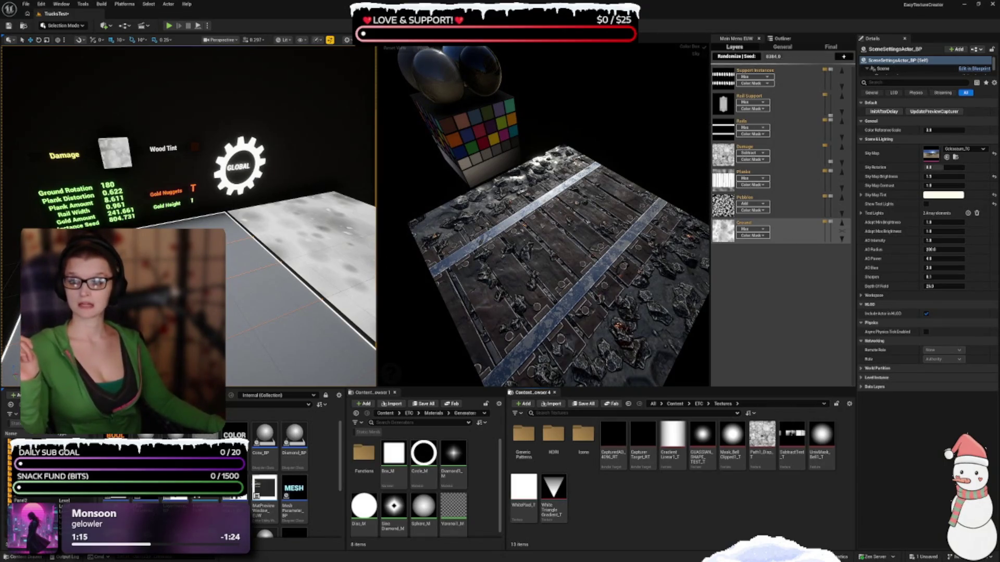
# - Browse the texture image files as thumbnails, then close the thumbnail viewer
pyautogui.hotkey('alt', 'Tab')
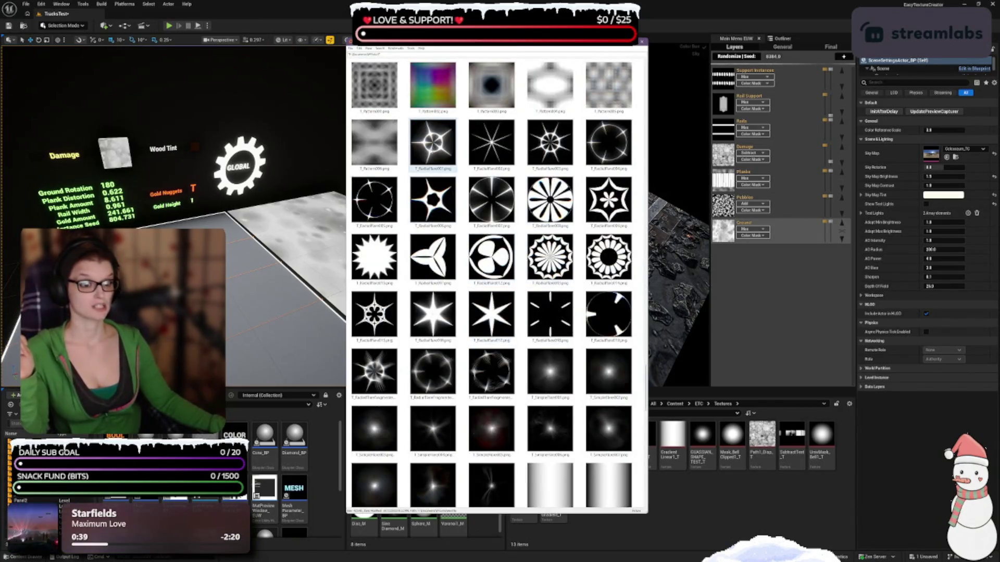
pyautogui.scroll(-4, 479, 291)
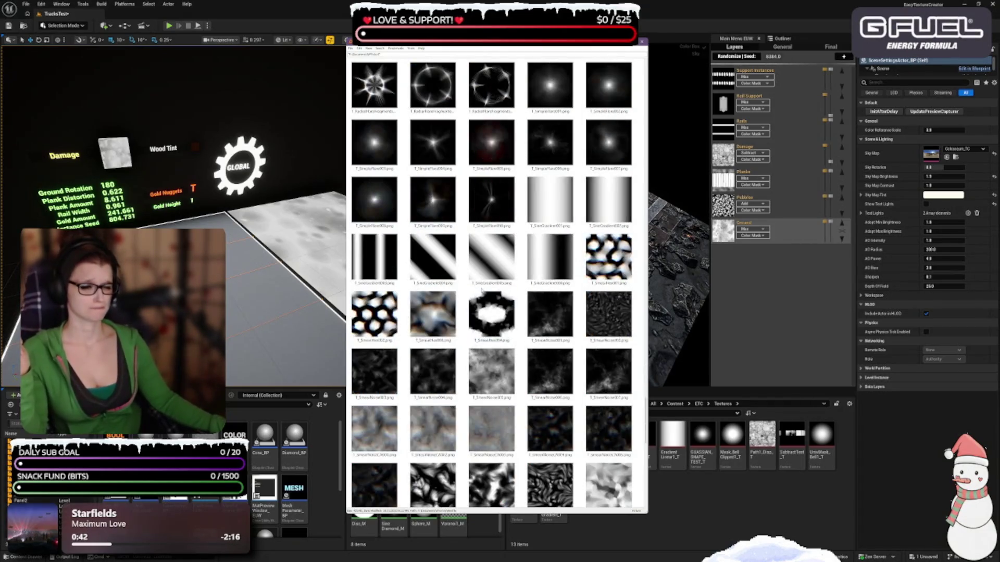
pyautogui.scroll(-2, 466, 323)
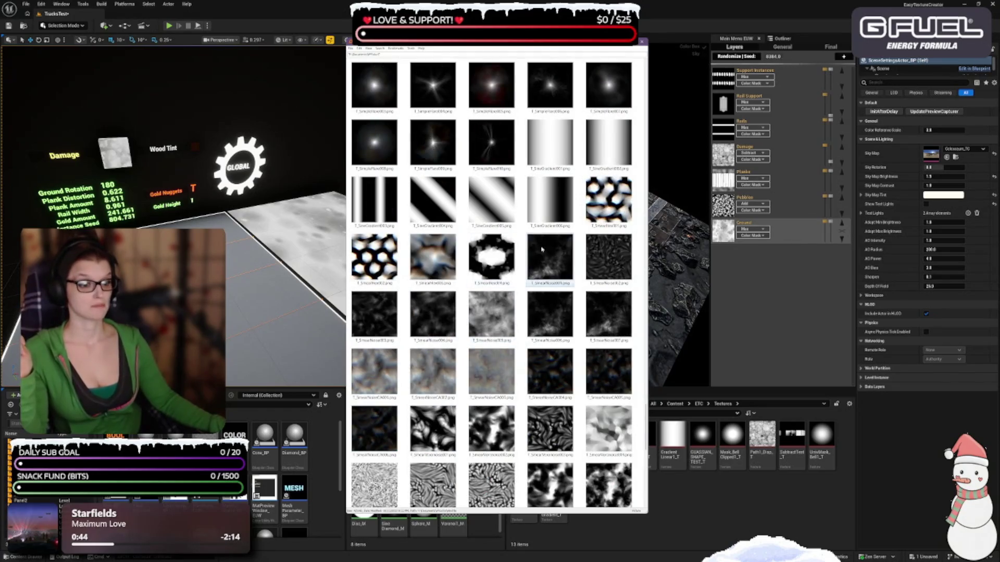
pyautogui.scroll(-2, 411, 294)
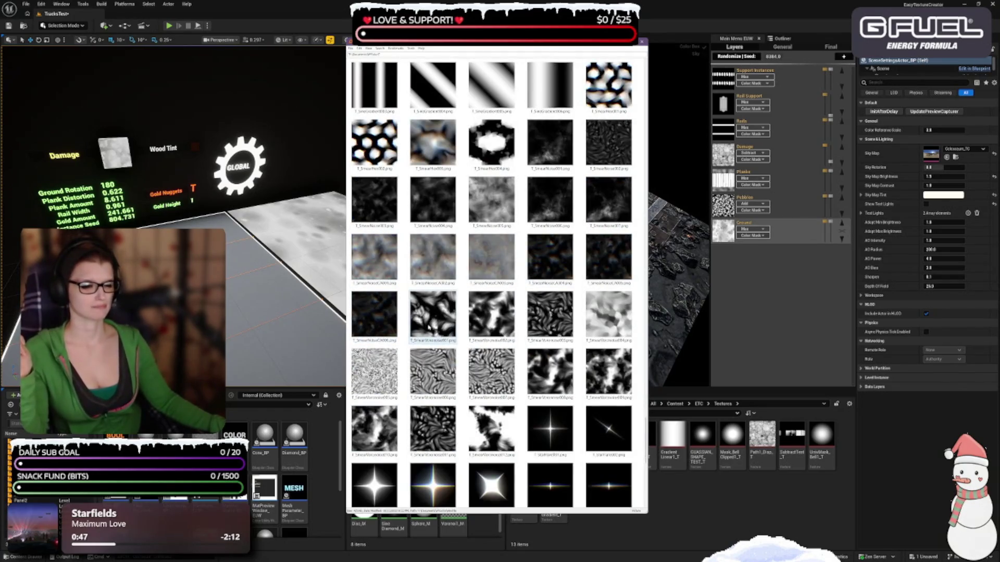
pyautogui.scroll(-3, 420, 320)
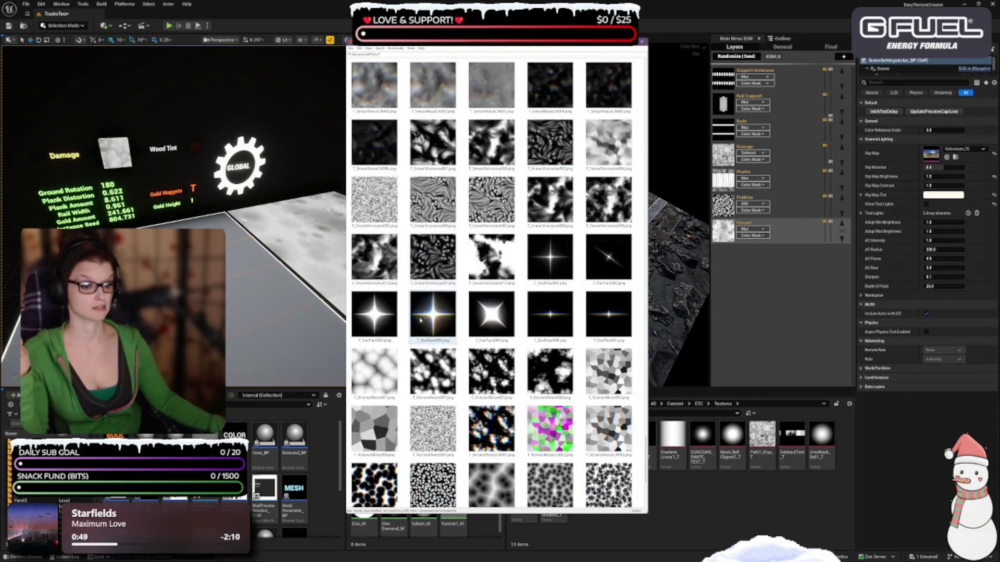
pyautogui.scroll(-3, 422, 308)
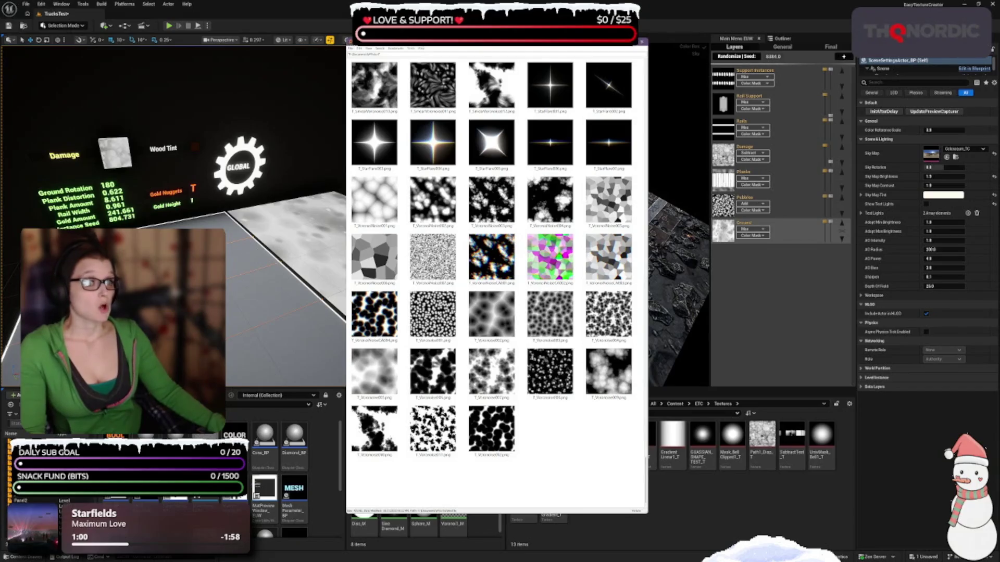
pyautogui.click(642, 42)
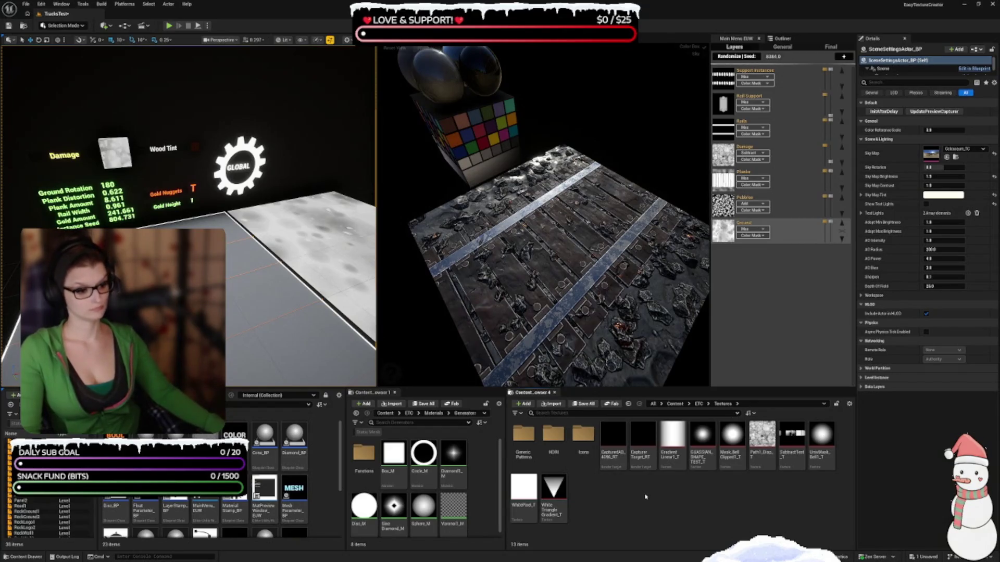
# - Drag the blur, noise and flare PNGs from Everything into GenericPatterns, then start Save All
pyautogui.doubleClick(523, 438)
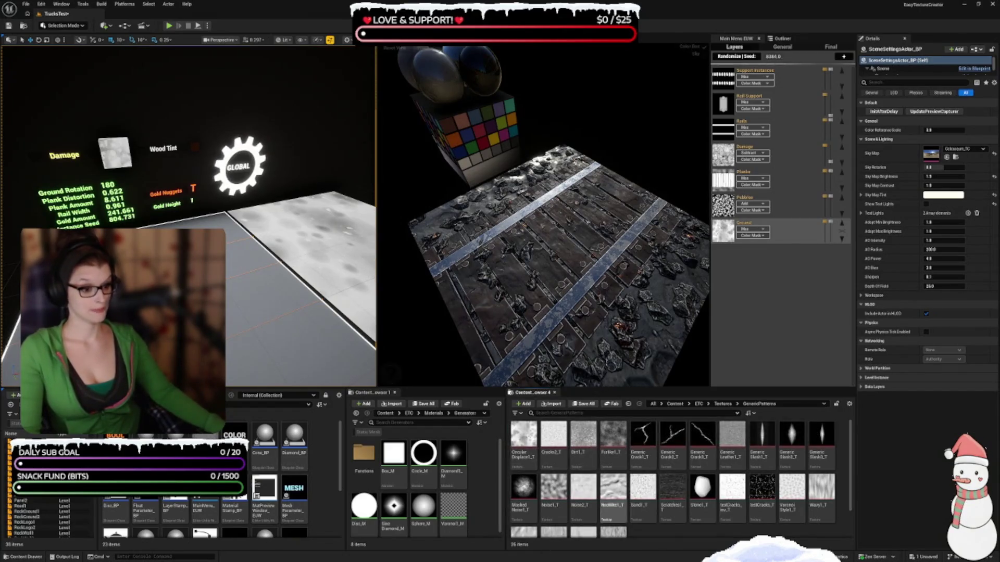
pyautogui.scroll(-2, 651, 480)
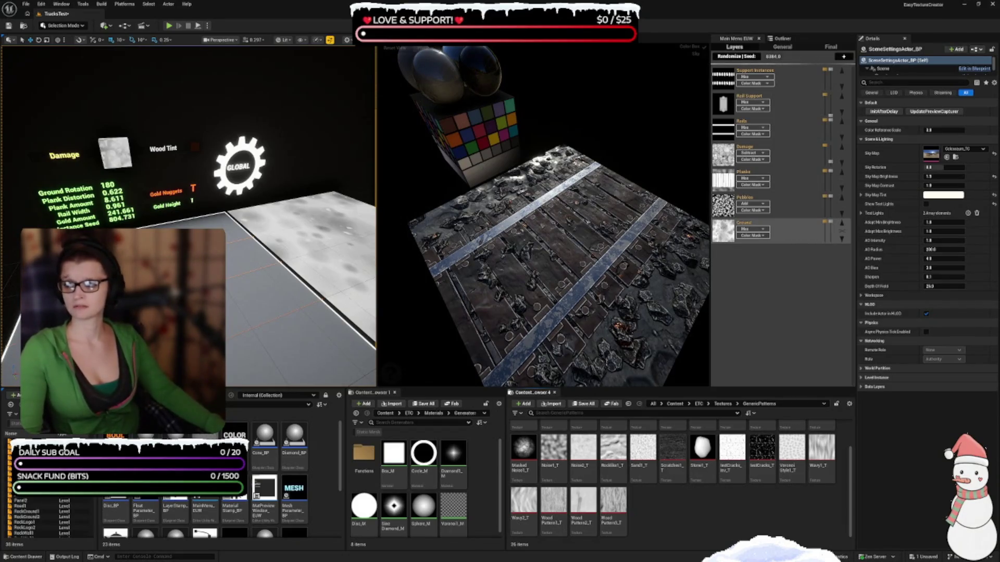
pyautogui.hotkey('alt', 'Tab')
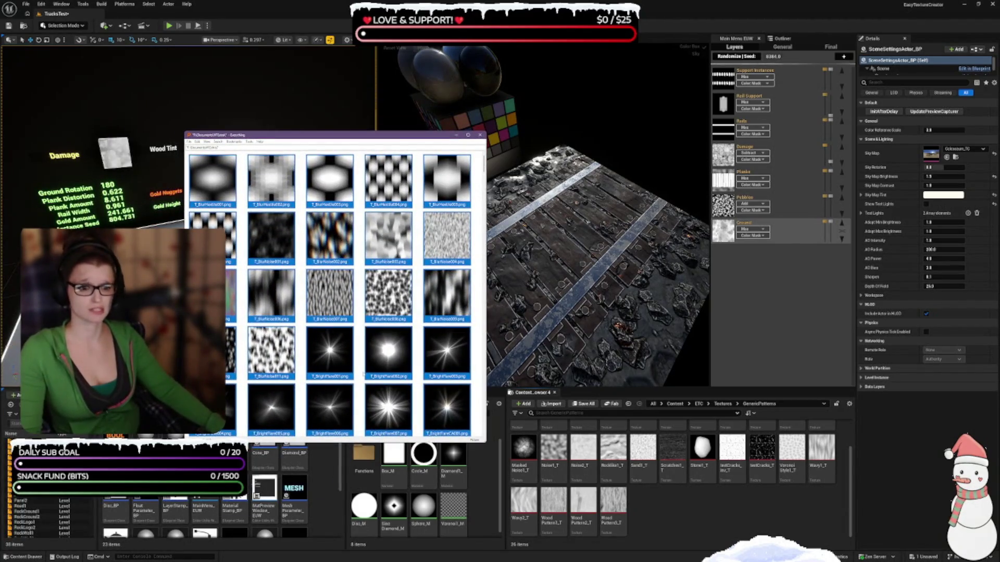
pyautogui.moveTo(695, 513); pyautogui.dragTo(696, 514)
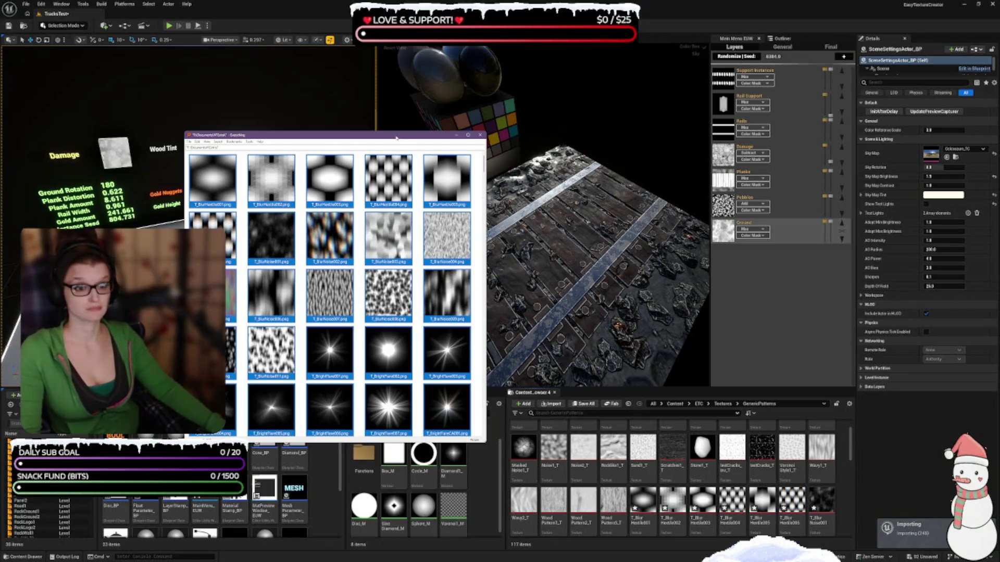
pyautogui.click(479, 135)
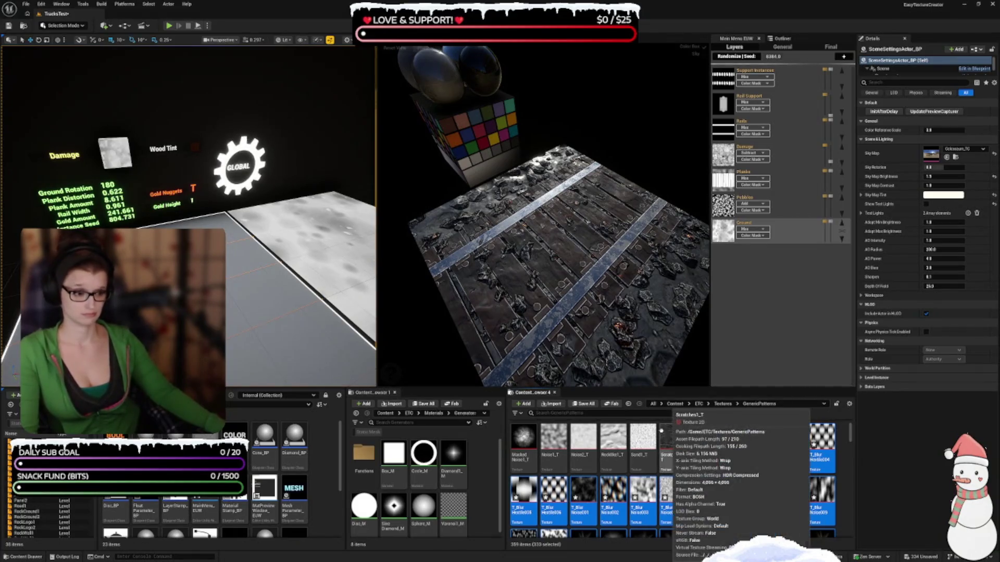
pyautogui.click(597, 405)
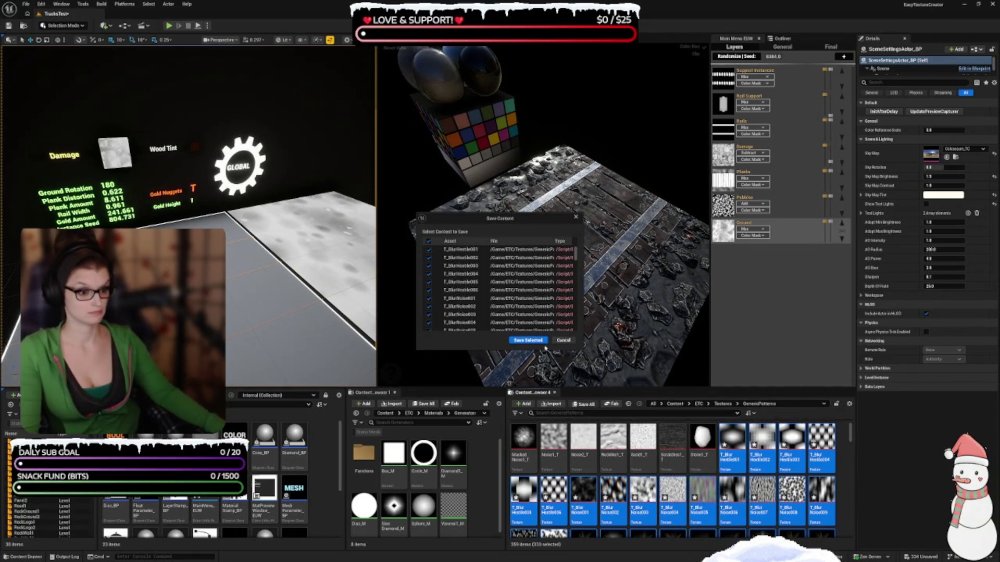
# - Confirm saving the checked T_BlurNoise textures with Save Selected
pyautogui.click(543, 342)
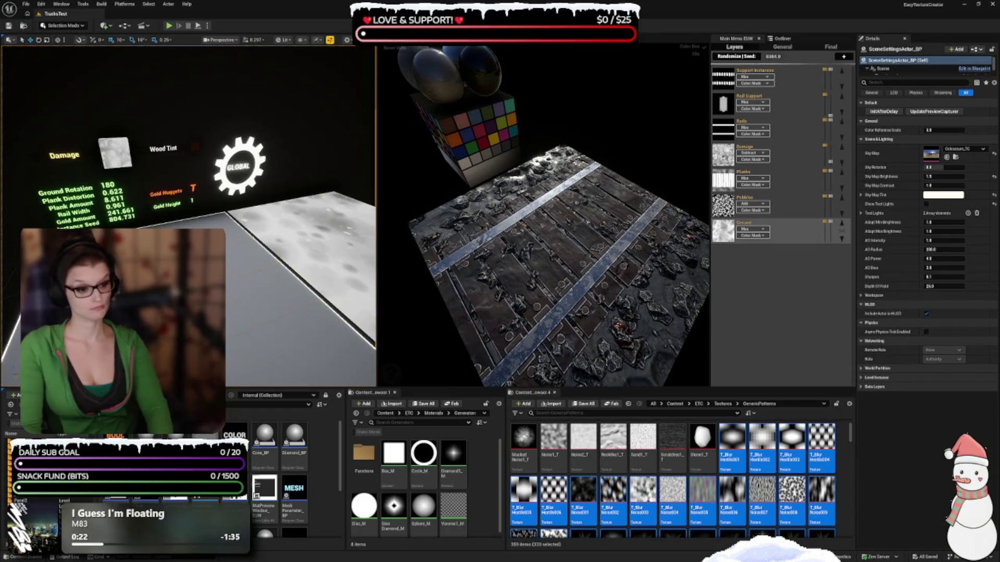
# - Select Circular Displace1_T through Stone1_T, then T_Blur Hextile001, checking each one's actions menu
pyautogui.click(562, 460)
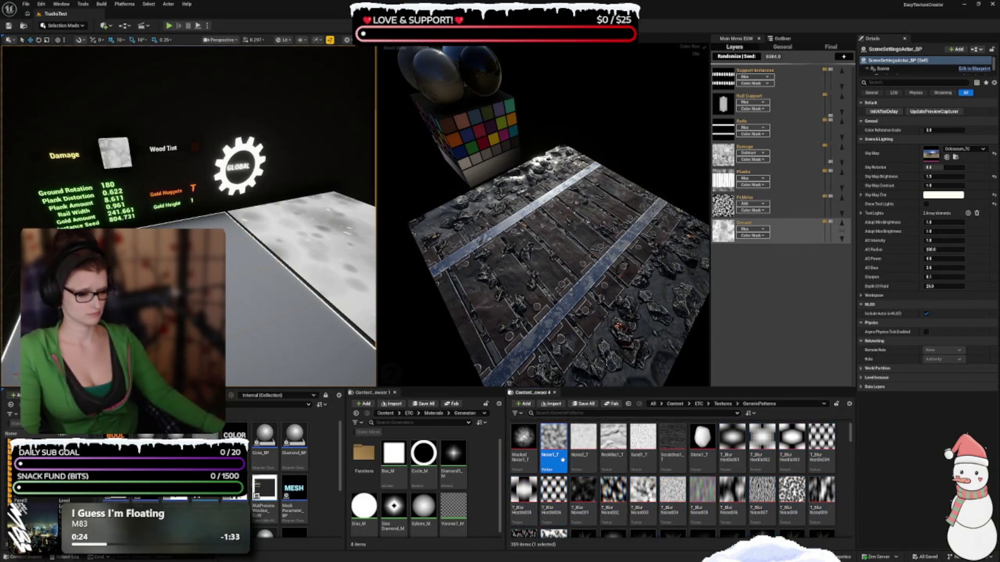
pyautogui.scroll(2, 562, 458)
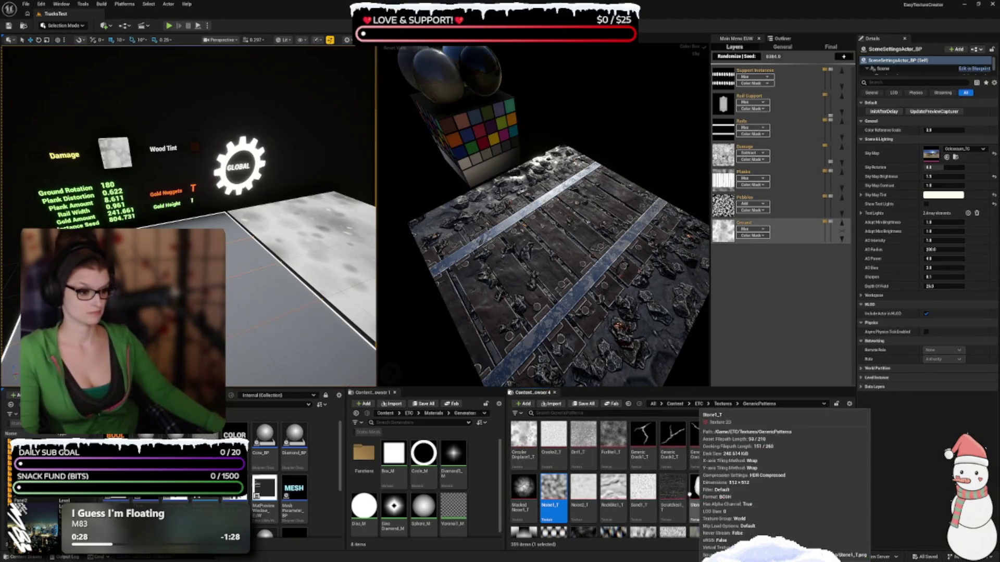
pyautogui.click(523, 443)
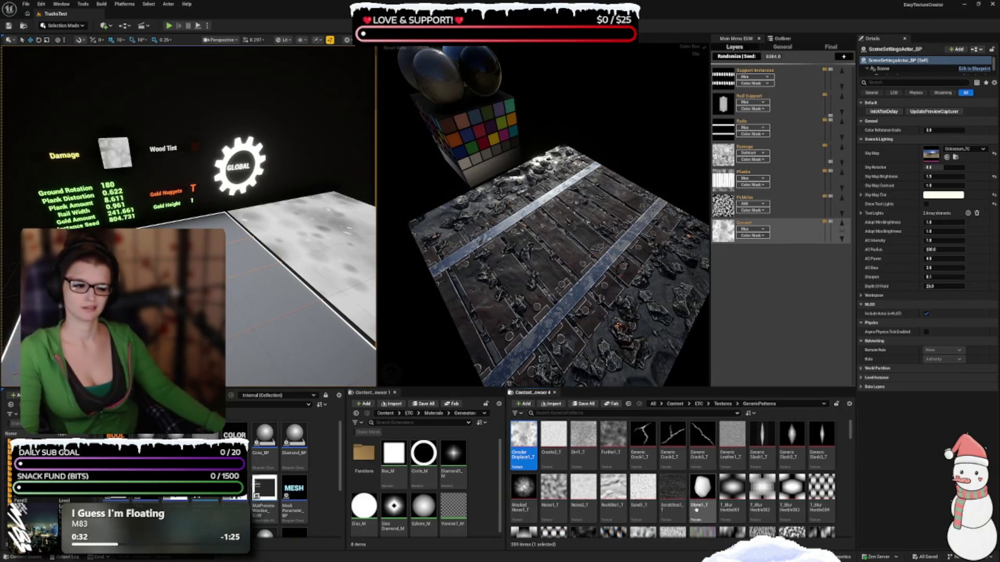
pyautogui.keyDown('shift'); pyautogui.click(702, 498); pyautogui.keyUp('shift')
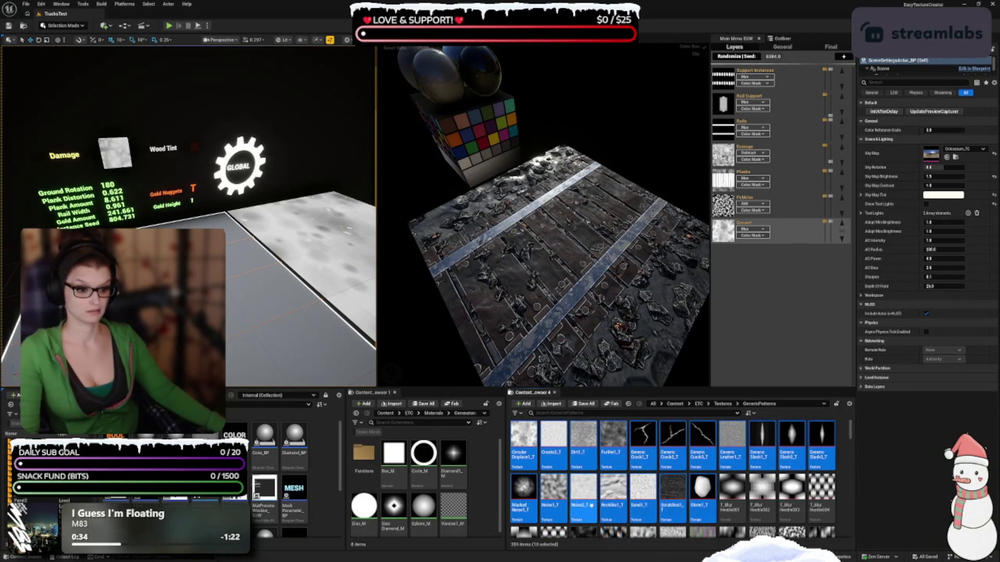
pyautogui.rightClick(760, 513)
pyautogui.press('Escape')
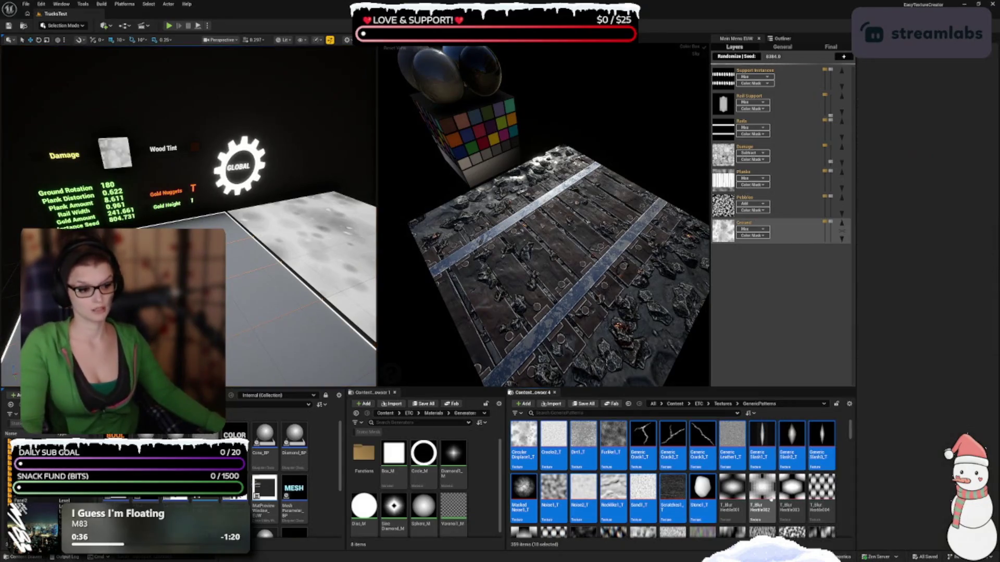
pyautogui.click(731, 495)
pyautogui.rightClick(732, 494)
pyautogui.press('Escape')
# - Open T_Voronoise007 in the Texture Editor
pyautogui.scroll(-4, 695, 489)
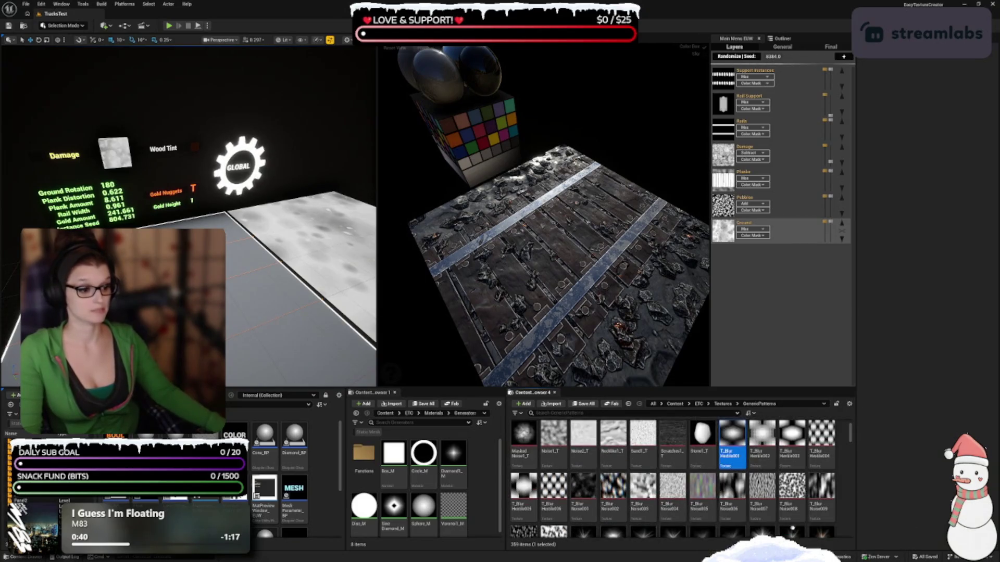
pyautogui.scroll(-10, 694, 489)
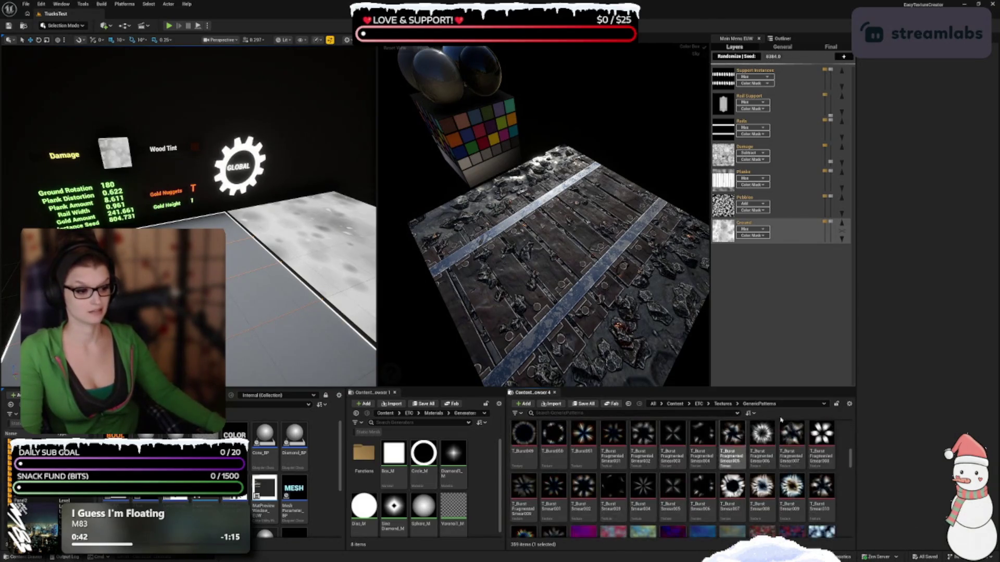
pyautogui.scroll(-10, 781, 484)
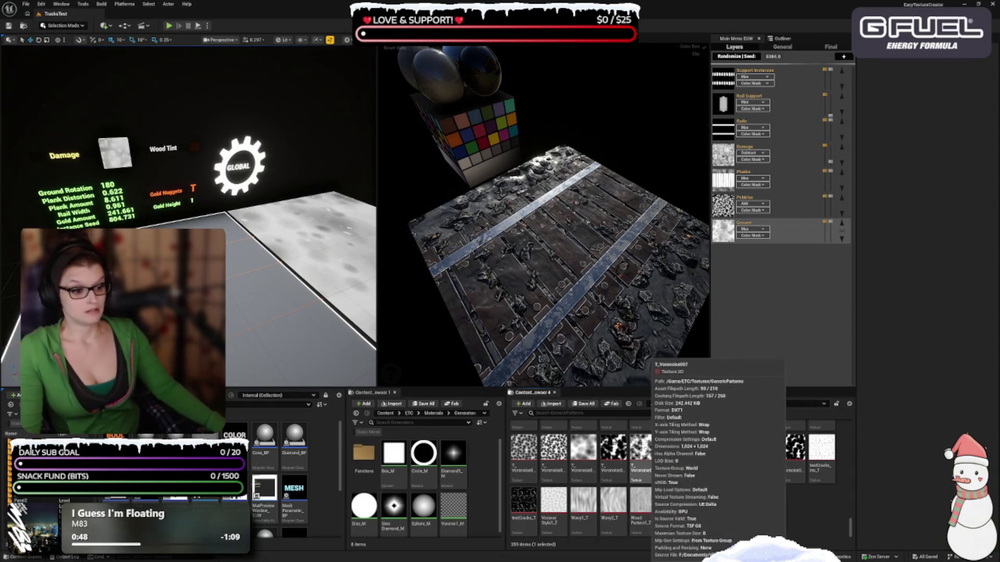
pyautogui.doubleClick(640, 451)
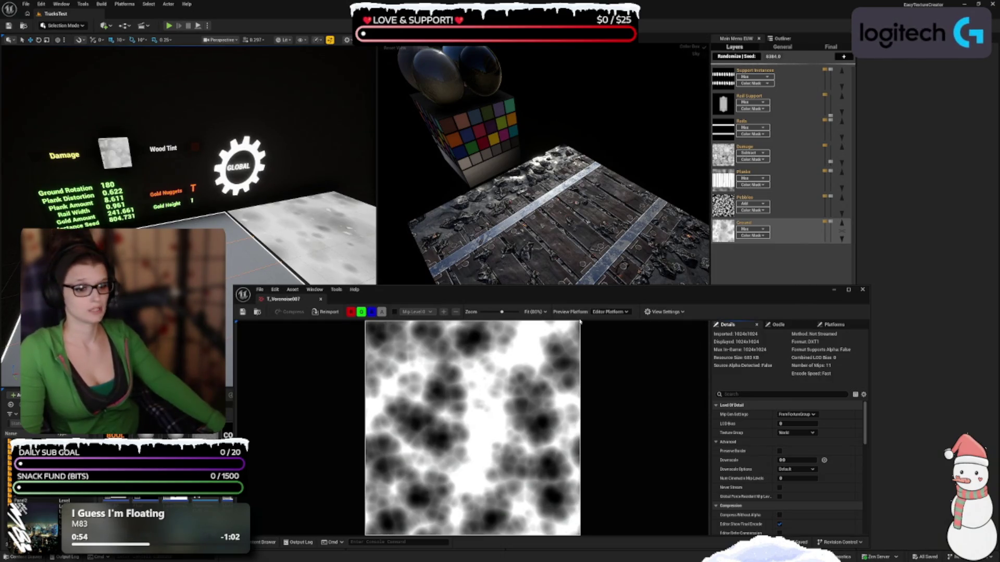
# - Enlarge the T_Voronoise007 editor, keep Mip Gen Settings at FromTextureGroup, and close it
pyautogui.moveTo(551, 294)
pyautogui.mouseDown()
pyautogui.moveTo(468, 160)
pyautogui.moveTo(465, 100)
pyautogui.mouseUp()
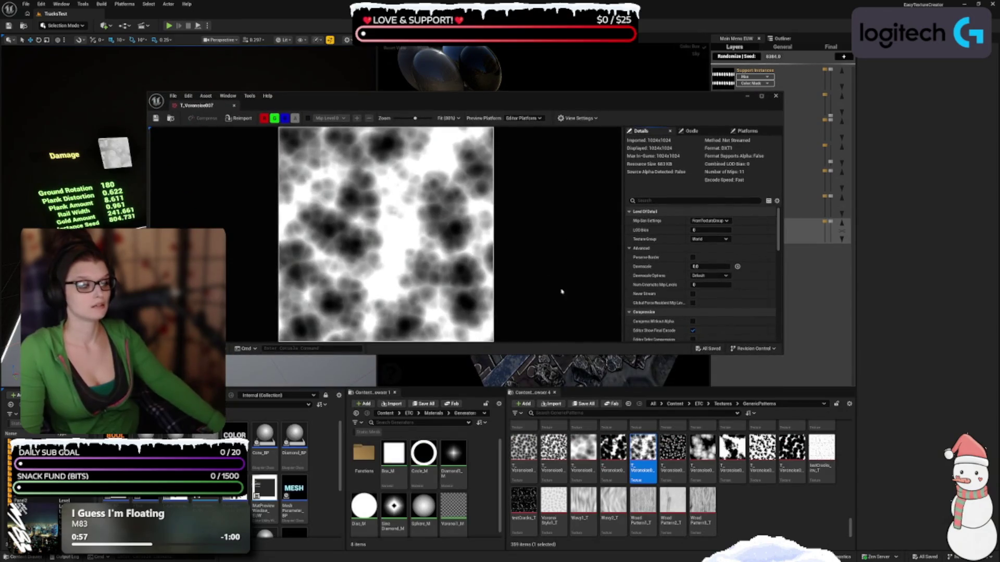
pyautogui.moveTo(546, 353); pyautogui.dragTo(547, 494)
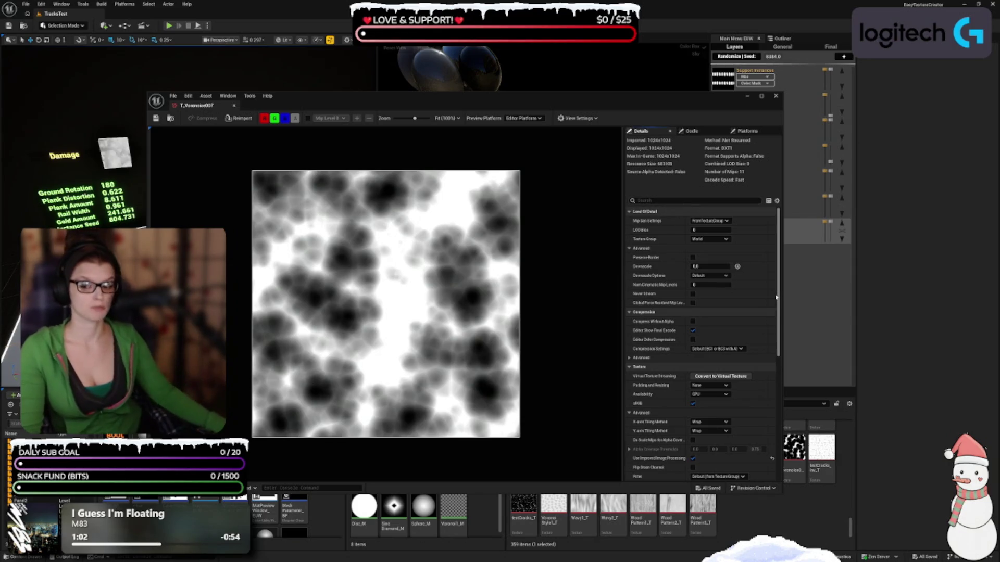
pyautogui.click(727, 221)
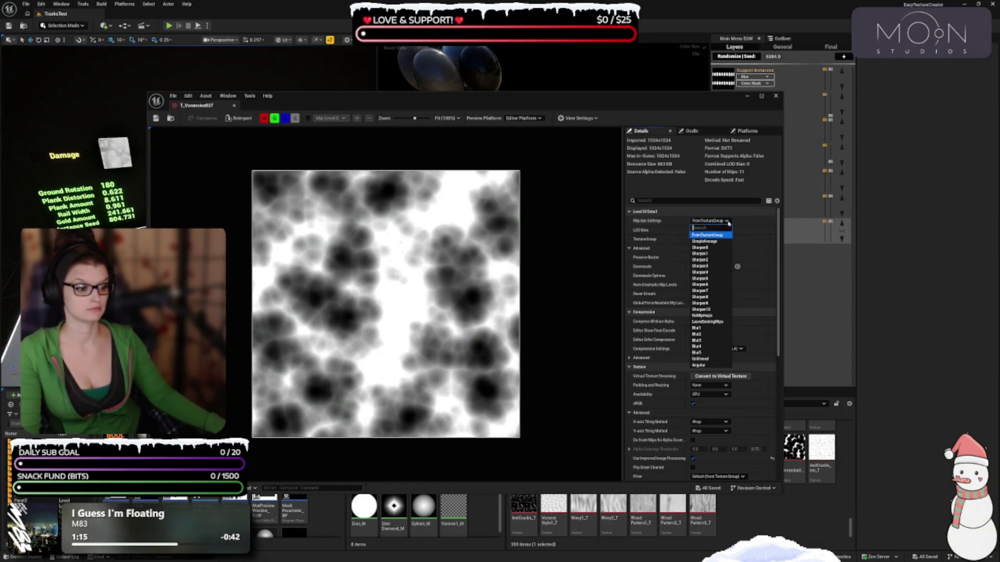
pyautogui.click(728, 223)
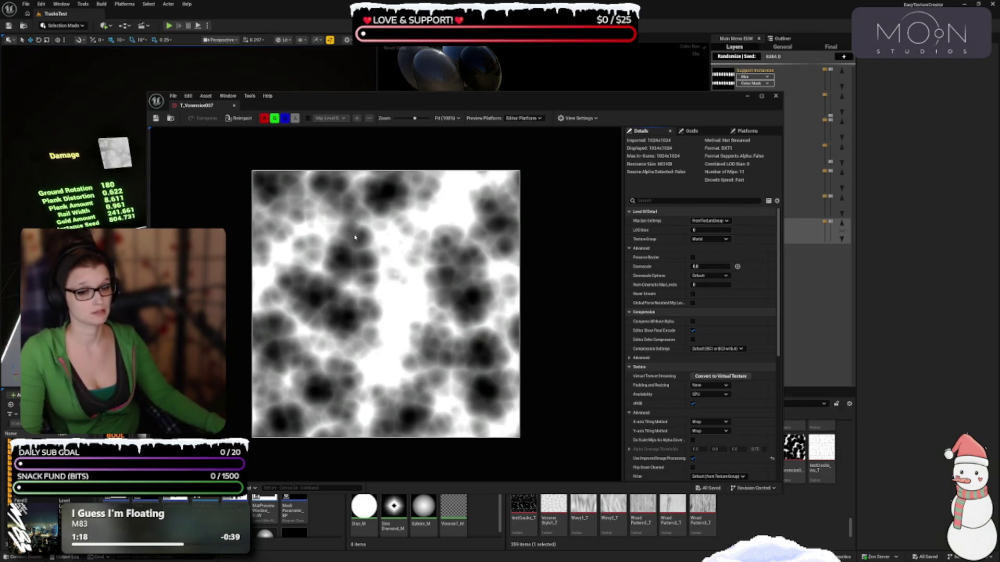
pyautogui.click(775, 96)
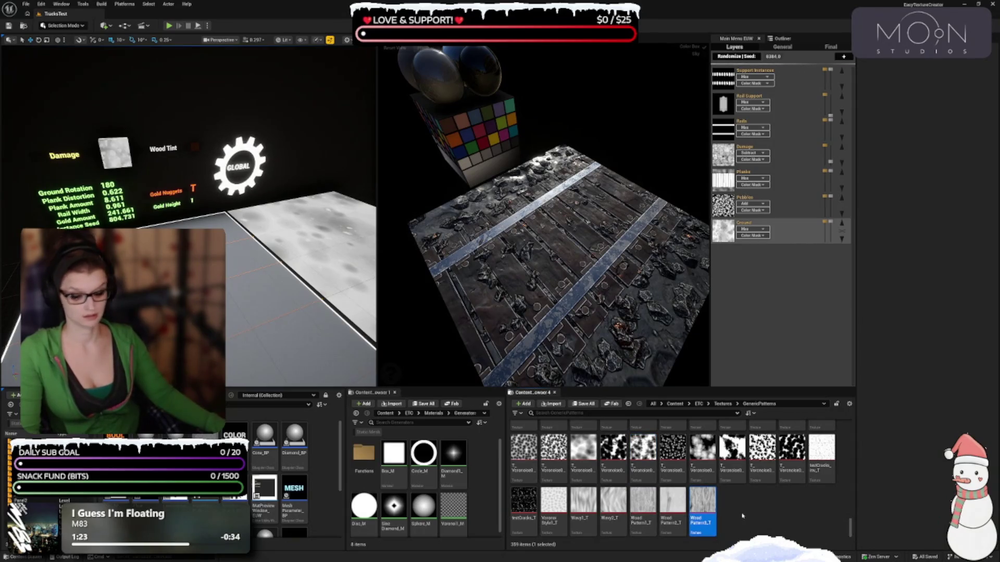
# - Select every GenericPatterns texture and open them via Asset Actions > Edit Selection in Property Matrix
pyautogui.hotkey('ctrl', 'a')
pyautogui.rightClick(700, 512)
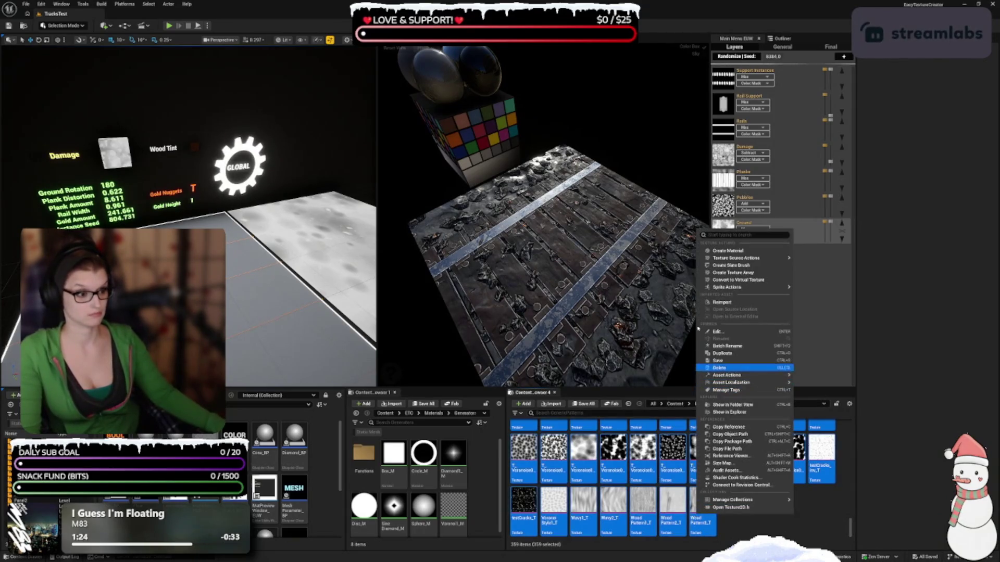
pyautogui.moveTo(750, 258)
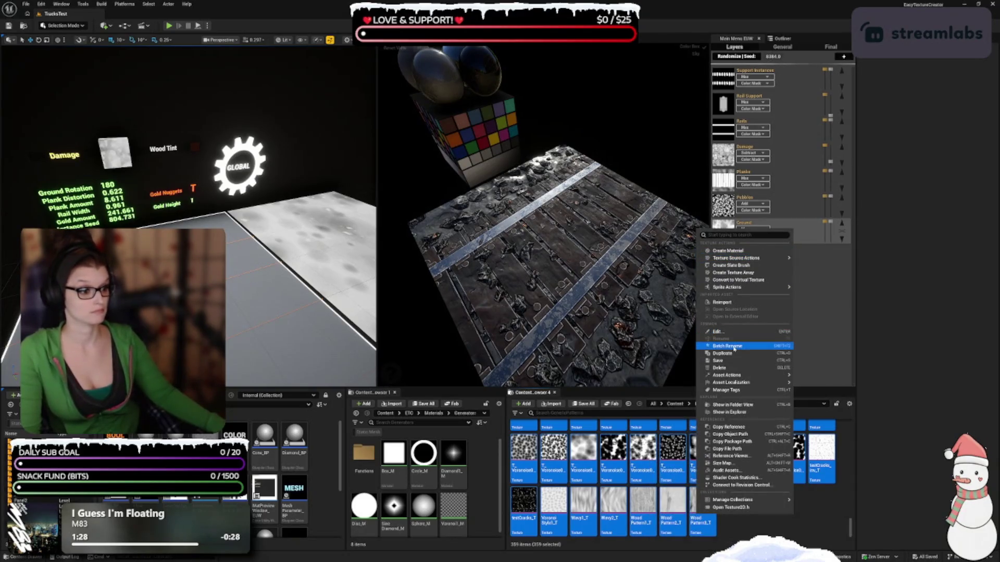
pyautogui.moveTo(729, 375)
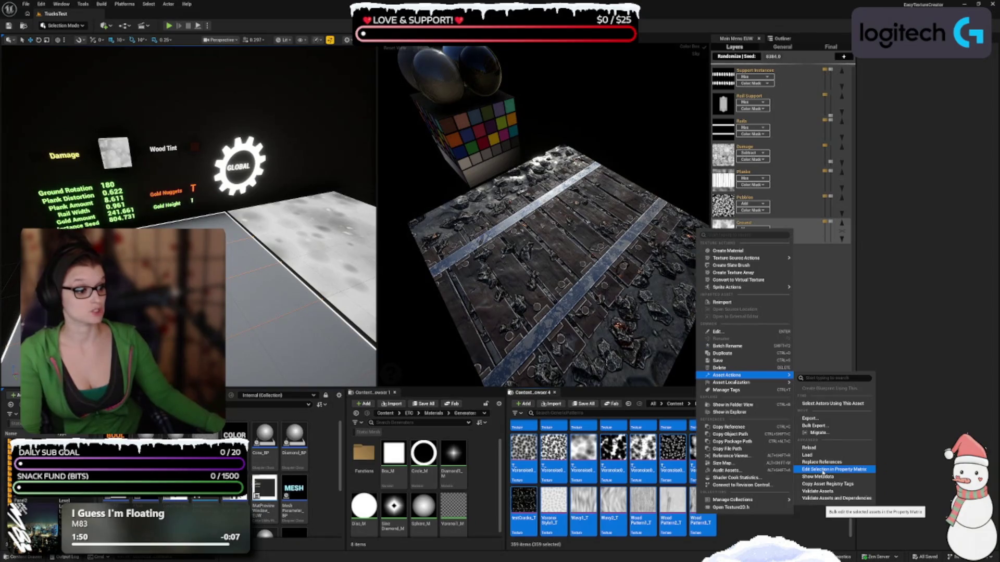
pyautogui.click(823, 470)
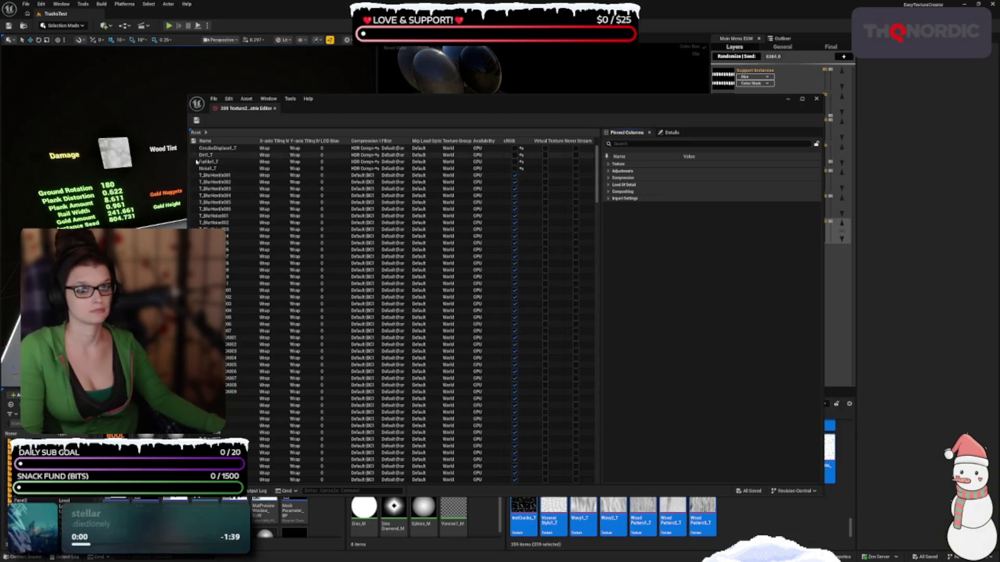
# - Select all texture rows in the Property Matrix and expand the Texture and Adjustments categories
pyautogui.scroll(-3, 296, 333)
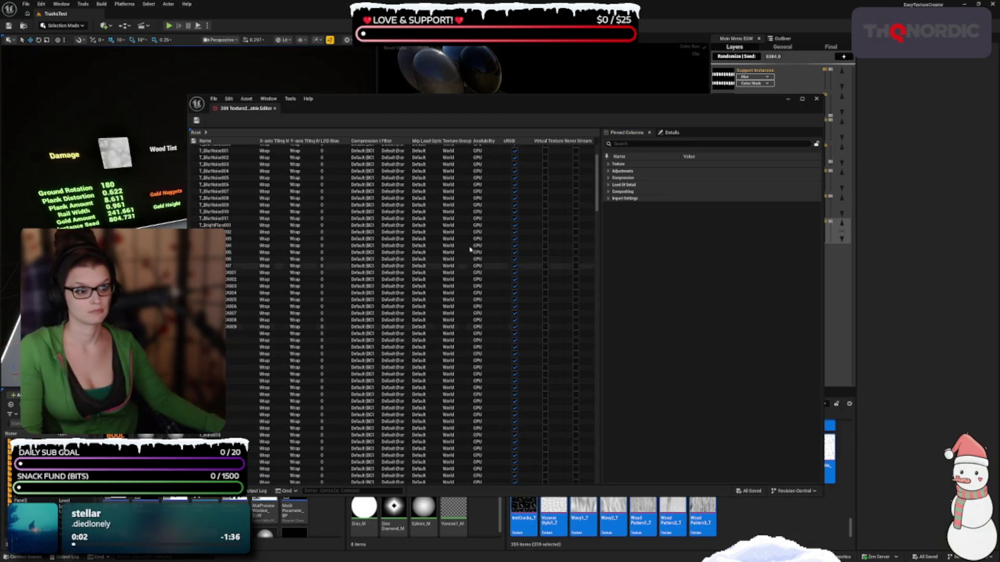
pyautogui.scroll(3, 598, 177)
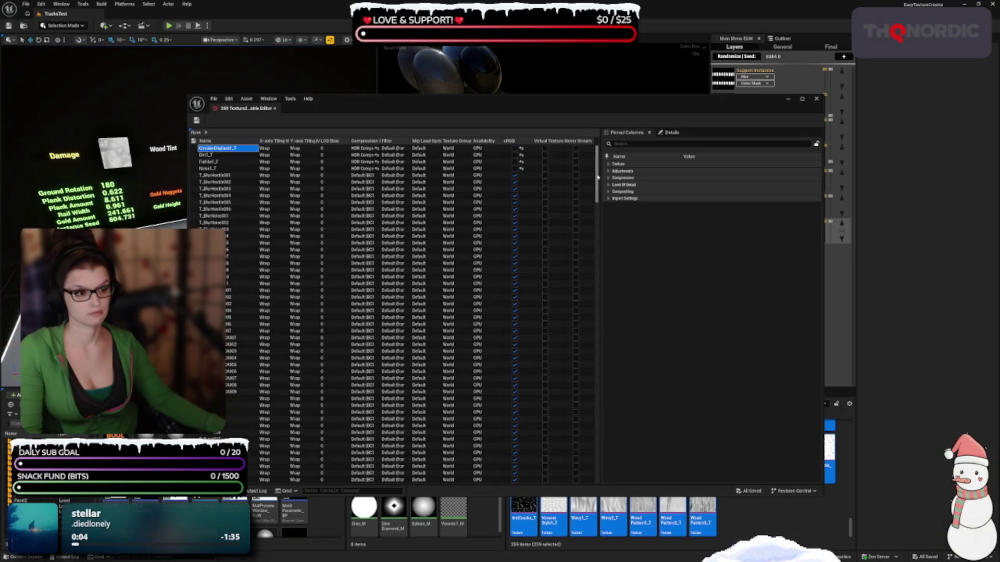
pyautogui.moveTo(598, 172); pyautogui.dragTo(596, 485)
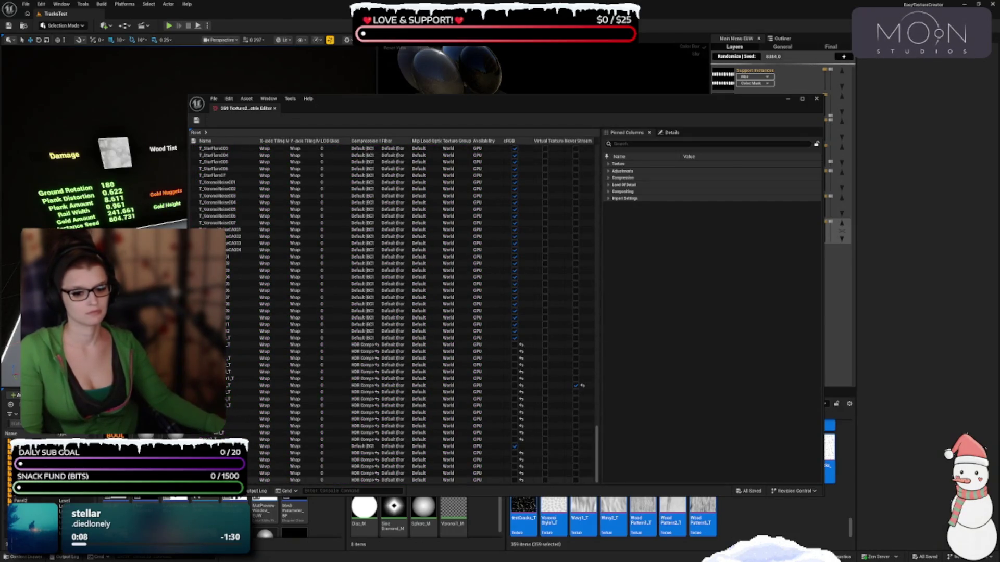
pyautogui.hotkey('ctrl', 'a')
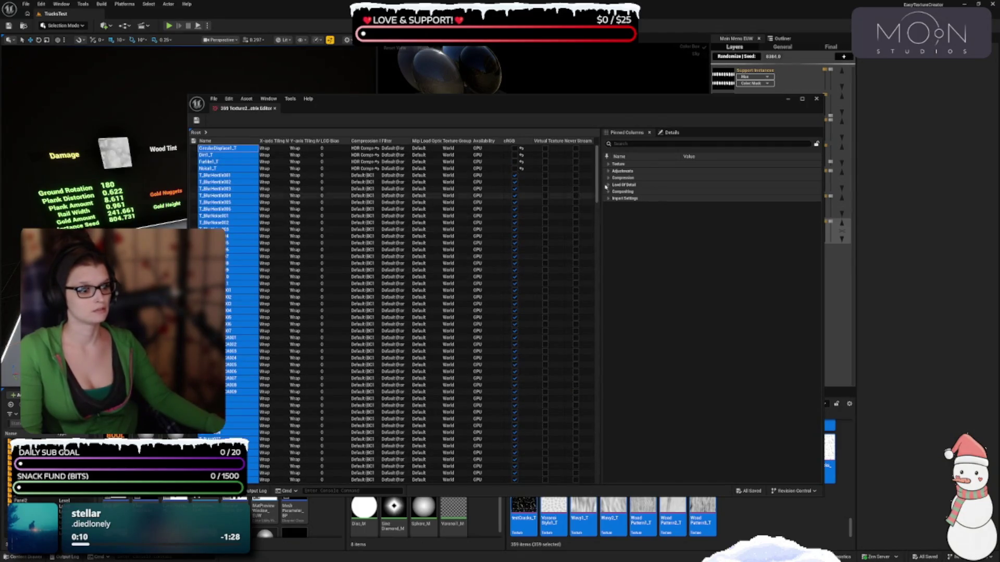
pyautogui.moveTo(598, 177); pyautogui.dragTo(594, 336)
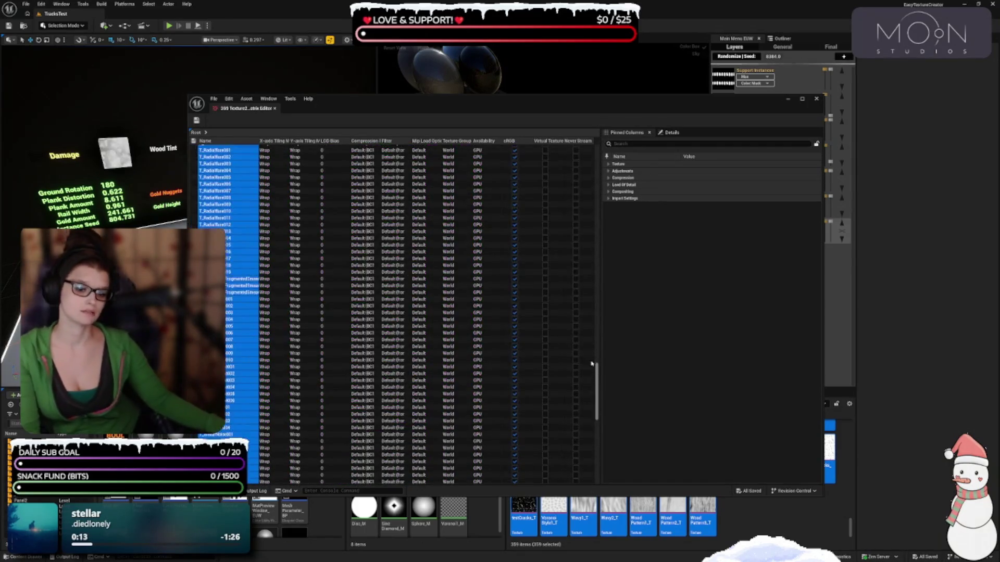
pyautogui.scroll(10, 593, 333)
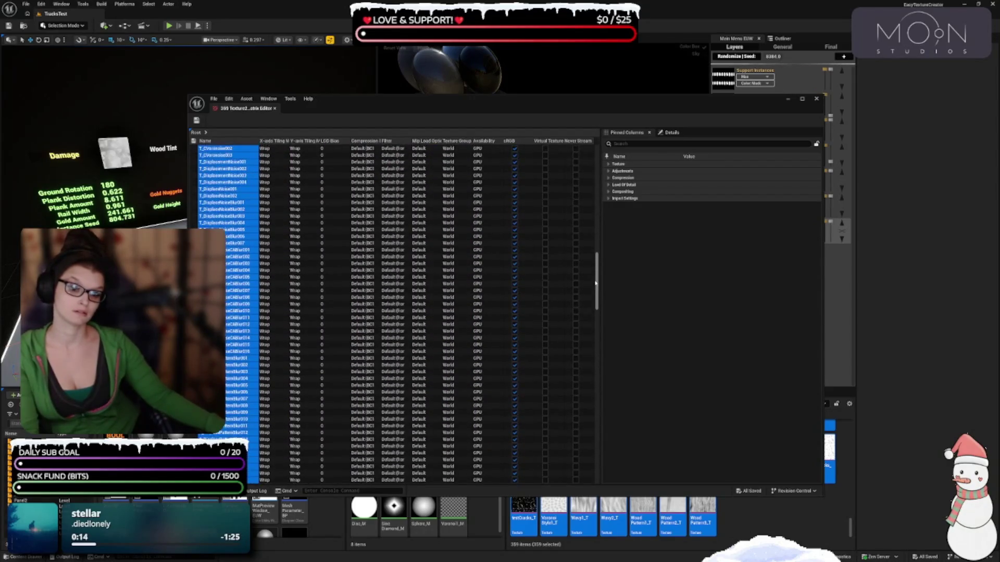
pyautogui.scroll(-15, 604, 304)
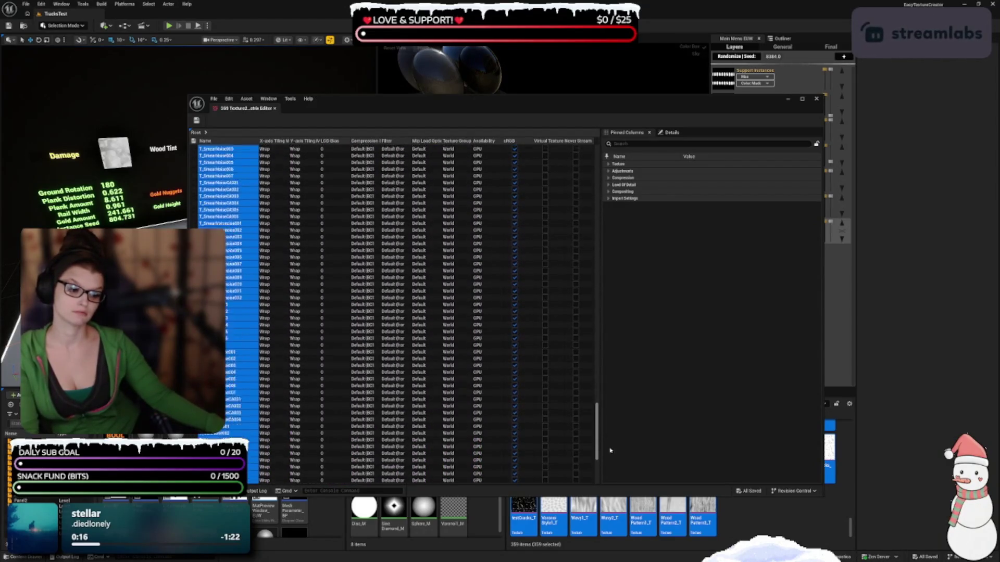
pyautogui.scroll(20, 440, 255)
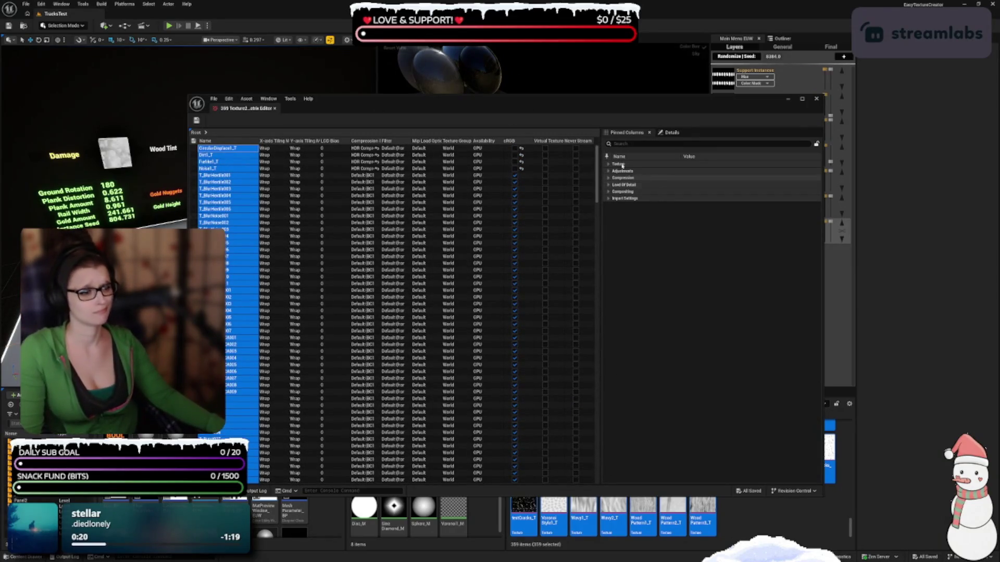
pyautogui.click(608, 164)
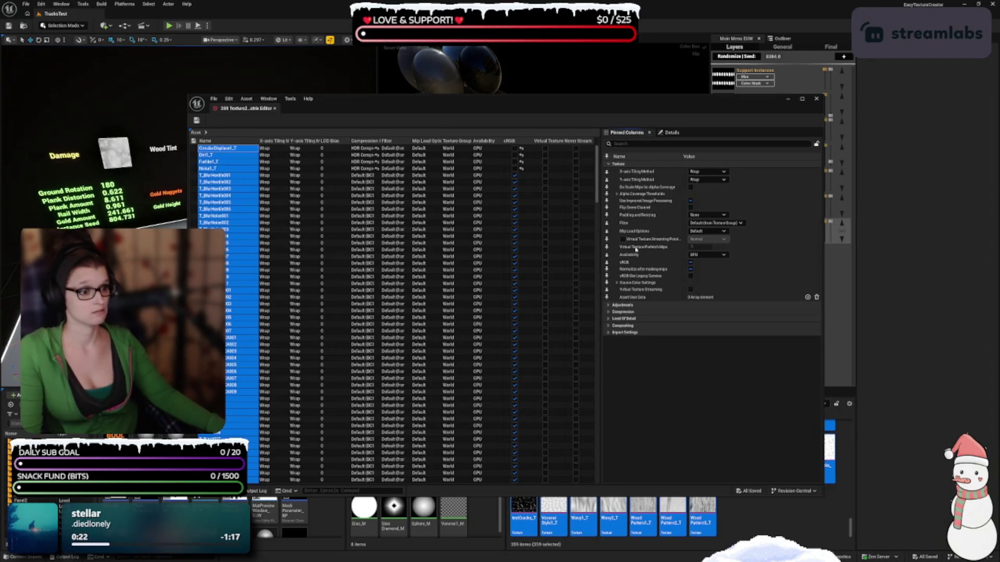
pyautogui.click(609, 306)
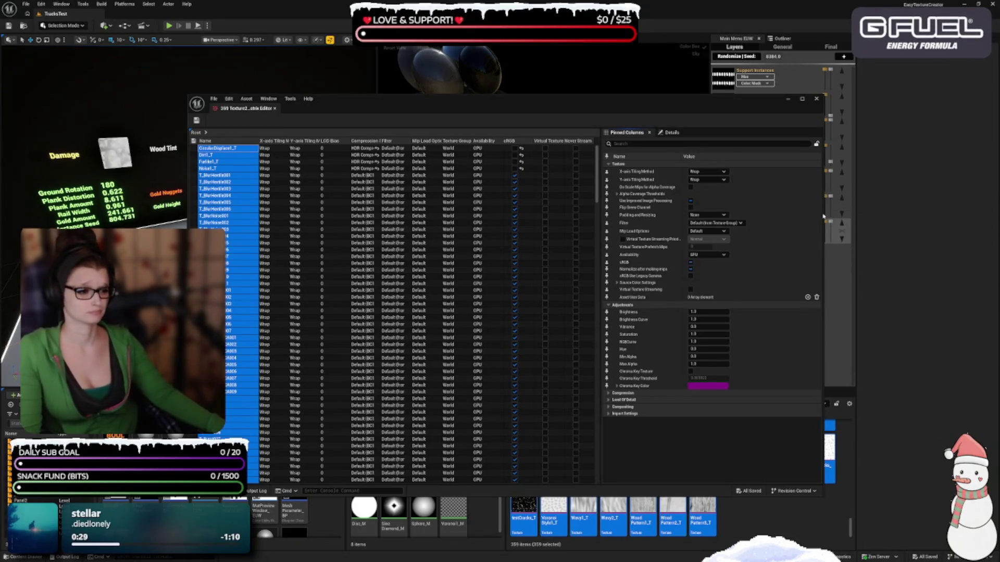
# - Inspect Filter and Mip Load Options, leaving them at Default, and expand Compression
pyautogui.click(740, 223)
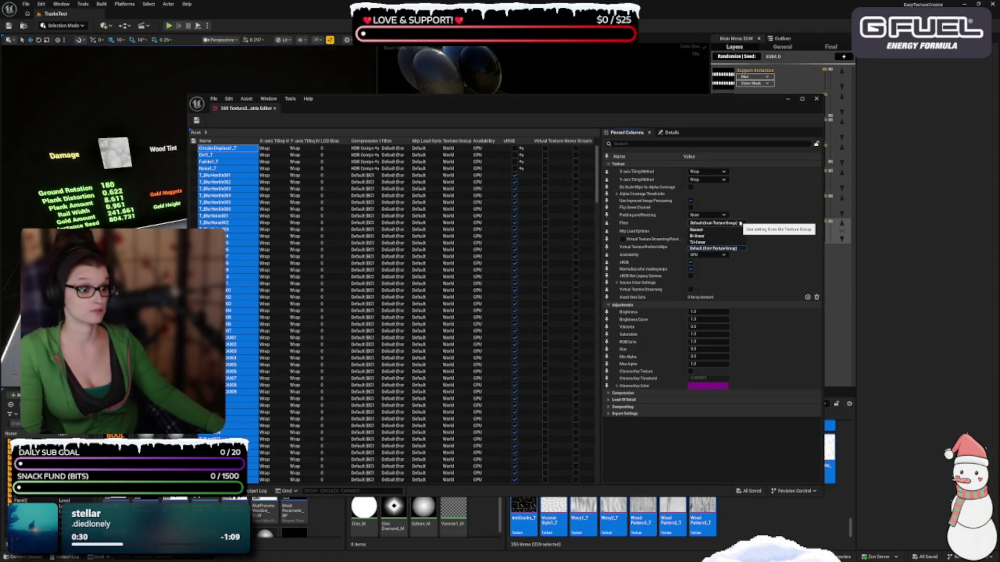
pyautogui.click(714, 248)
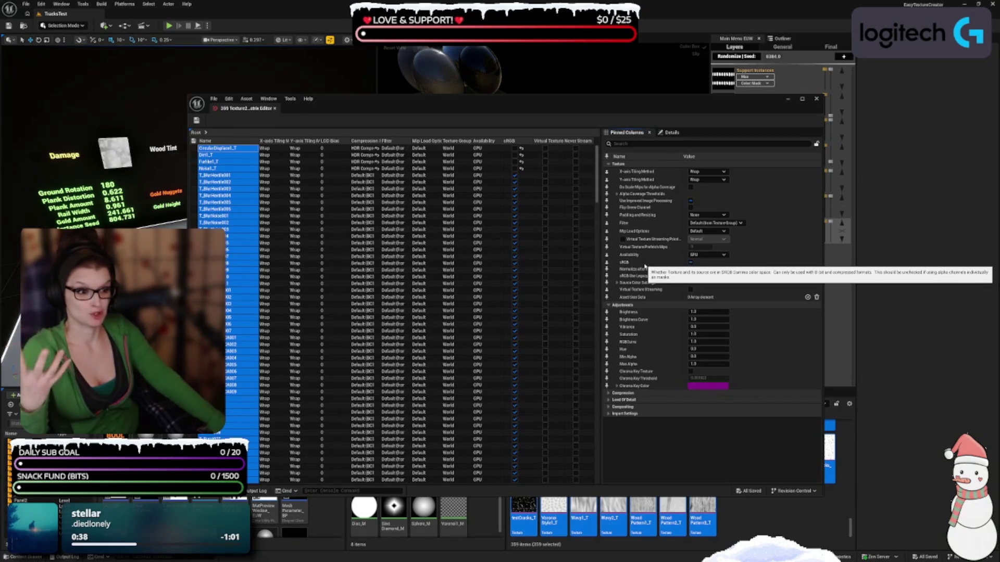
pyautogui.click(702, 230)
pyautogui.click(696, 238)
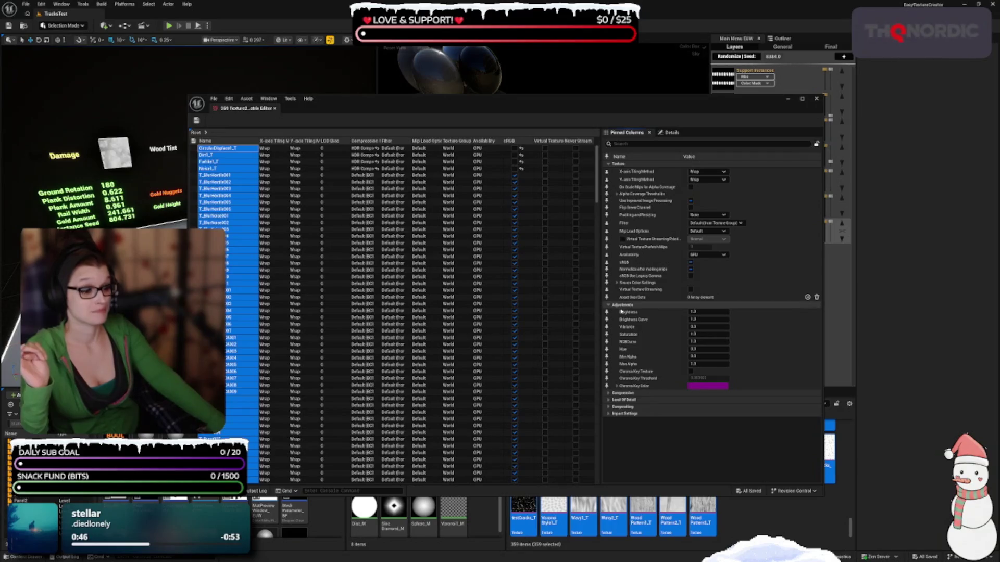
pyautogui.click(607, 394)
pyautogui.scroll(-1, 646, 307)
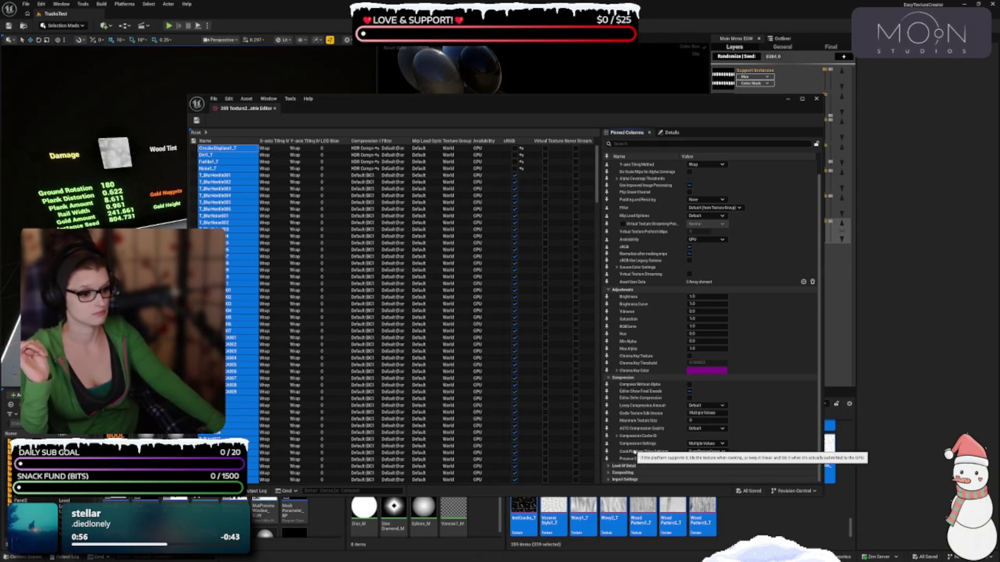
# - Expand Level Of Detail and set Mip Gen Settings to NoMipmaps for every texture
pyautogui.click(623, 466)
pyautogui.scroll(-3, 626, 438)
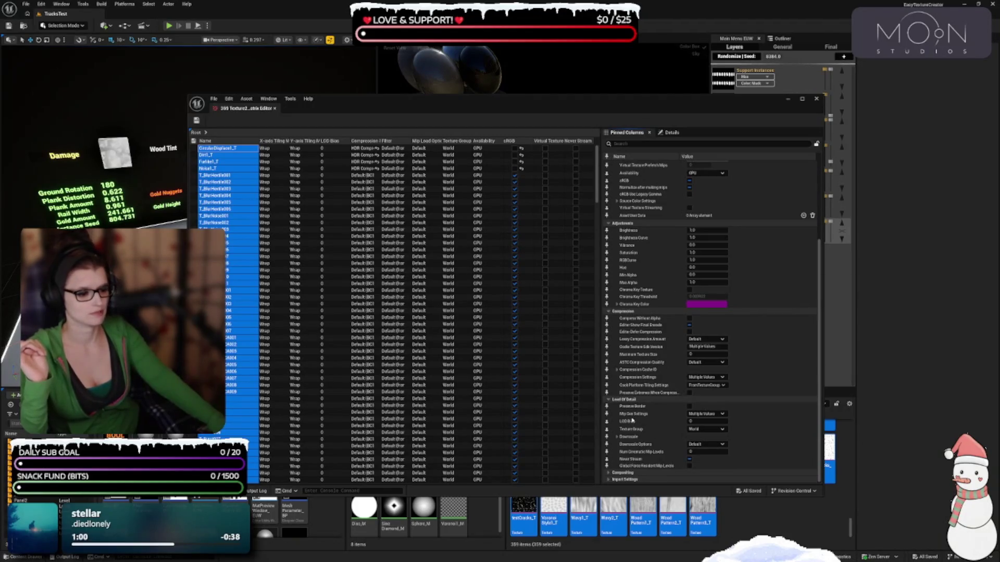
pyautogui.click(708, 414)
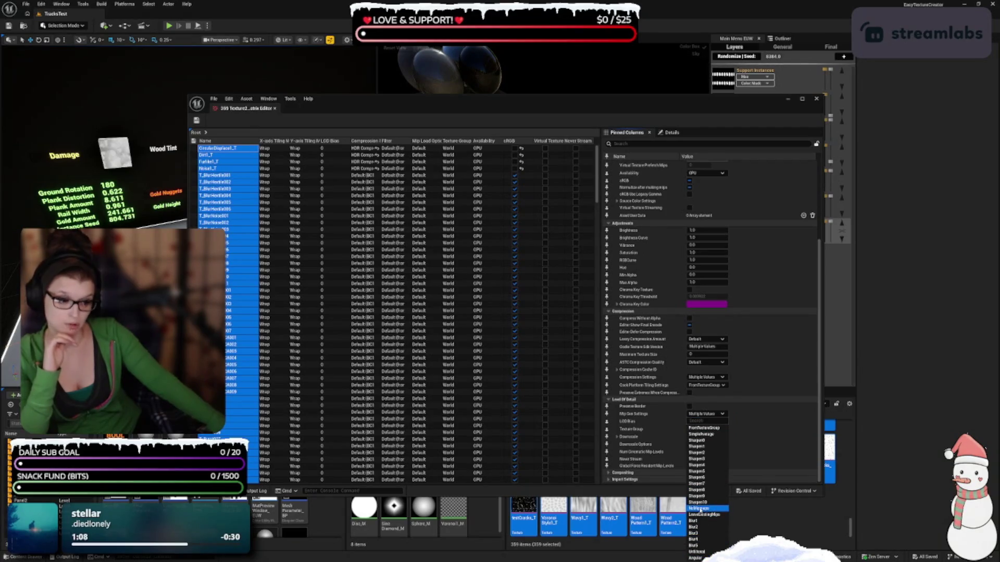
pyautogui.click(699, 509)
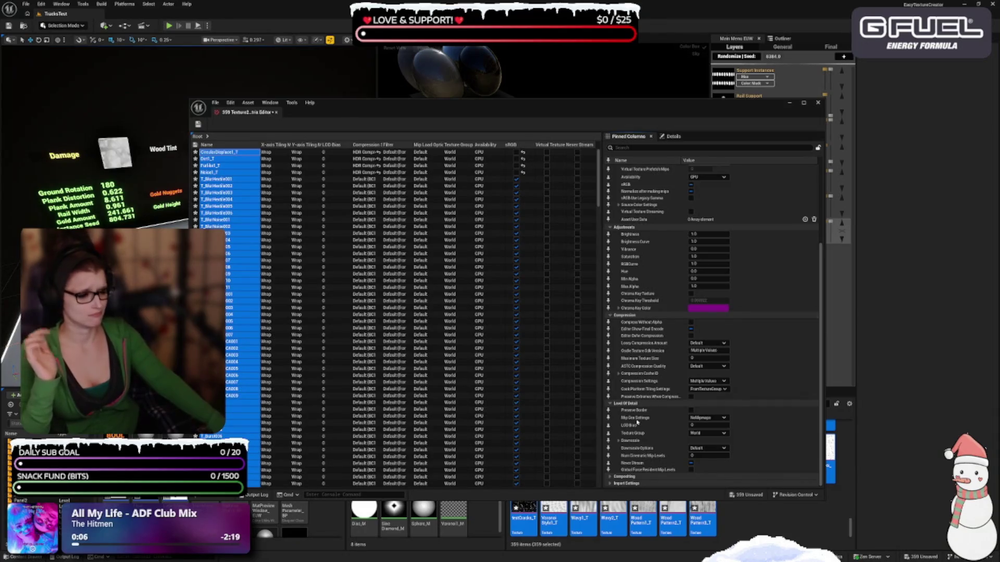
pyautogui.click(705, 434)
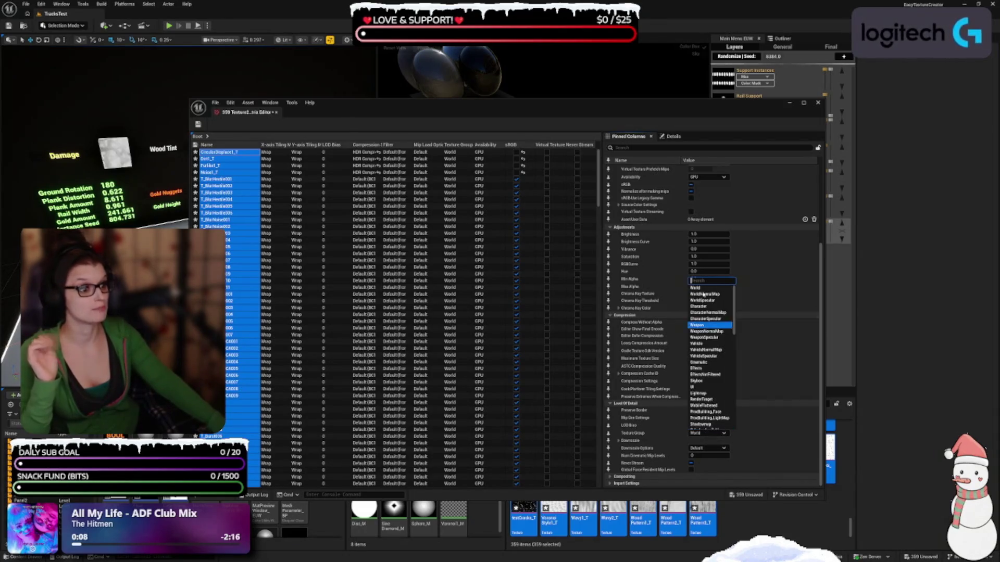
pyautogui.scroll(-8, 711, 333)
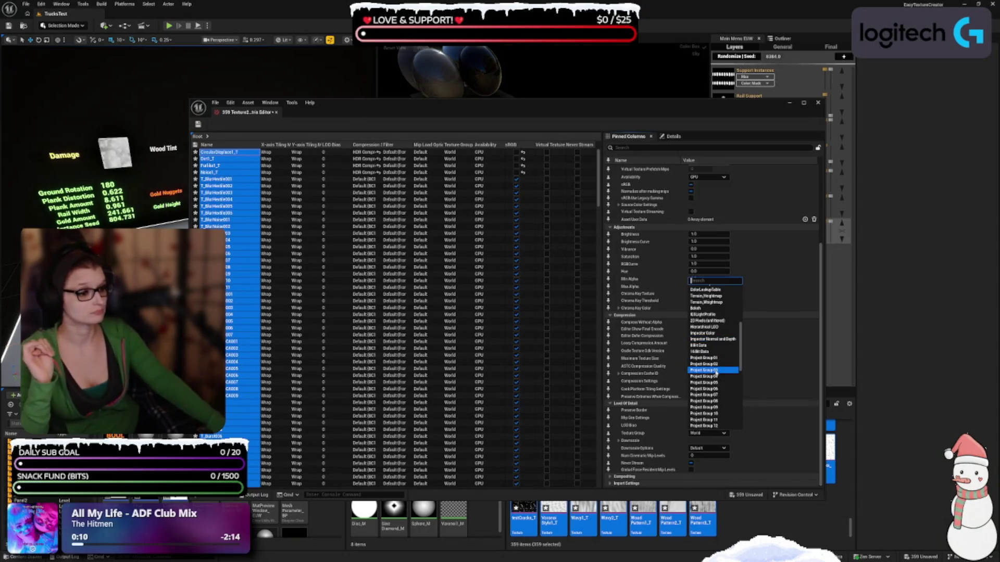
pyautogui.scroll(10, 713, 376)
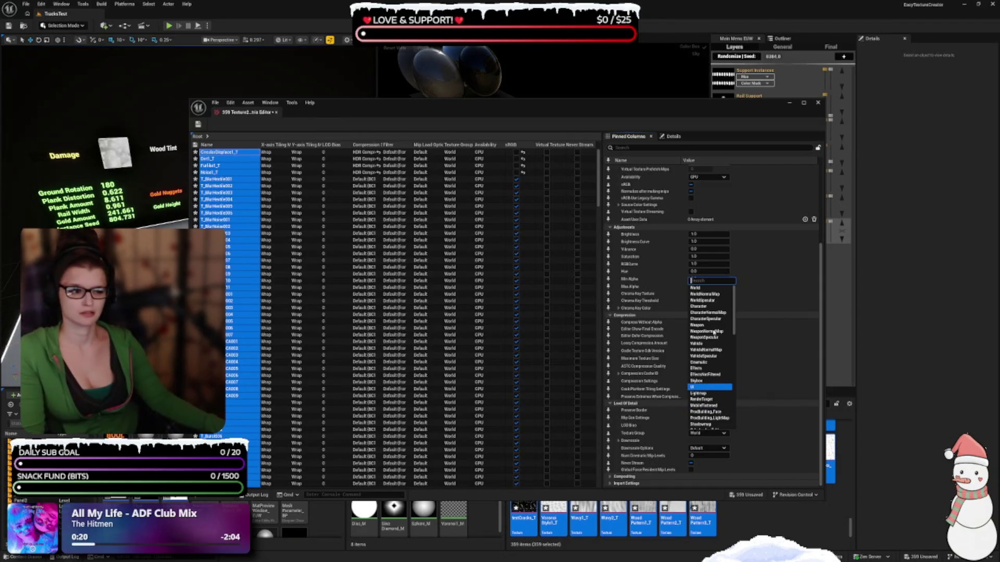
pyautogui.scroll(-1, 705, 406)
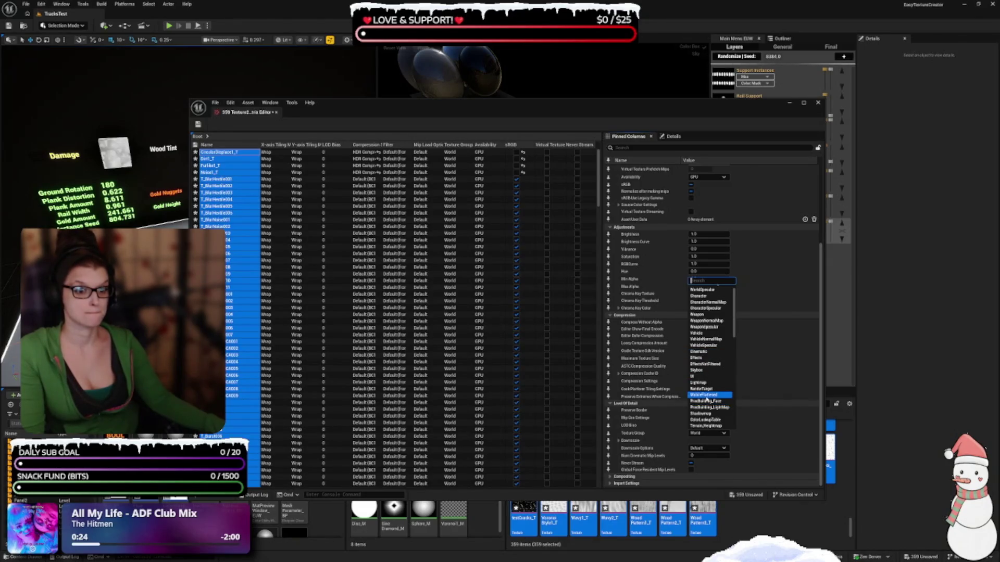
pyautogui.scroll(-3, 704, 385)
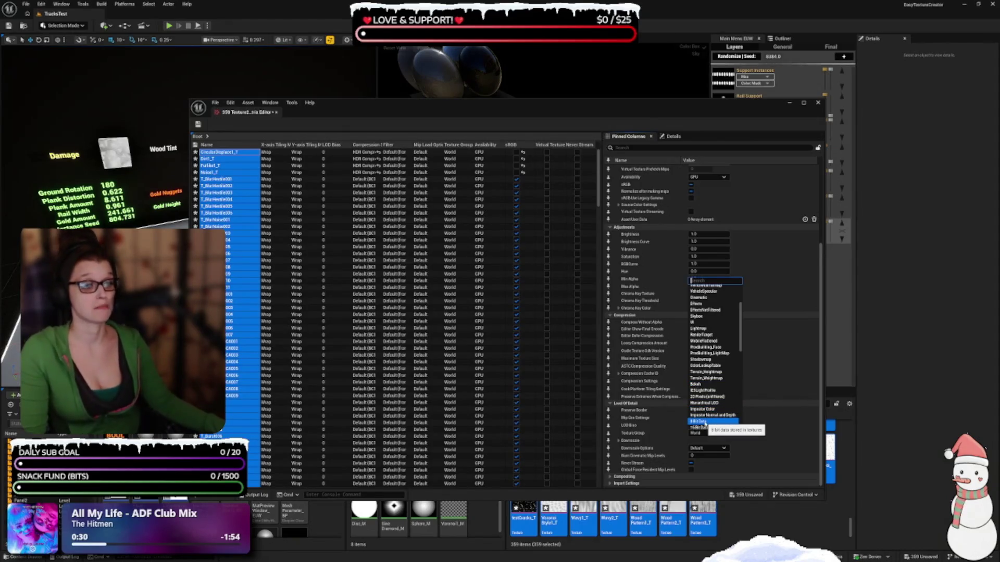
pyautogui.scroll(-2, 724, 396)
pyautogui.scroll(-6, 725, 375)
pyautogui.scroll(-5, 725, 364)
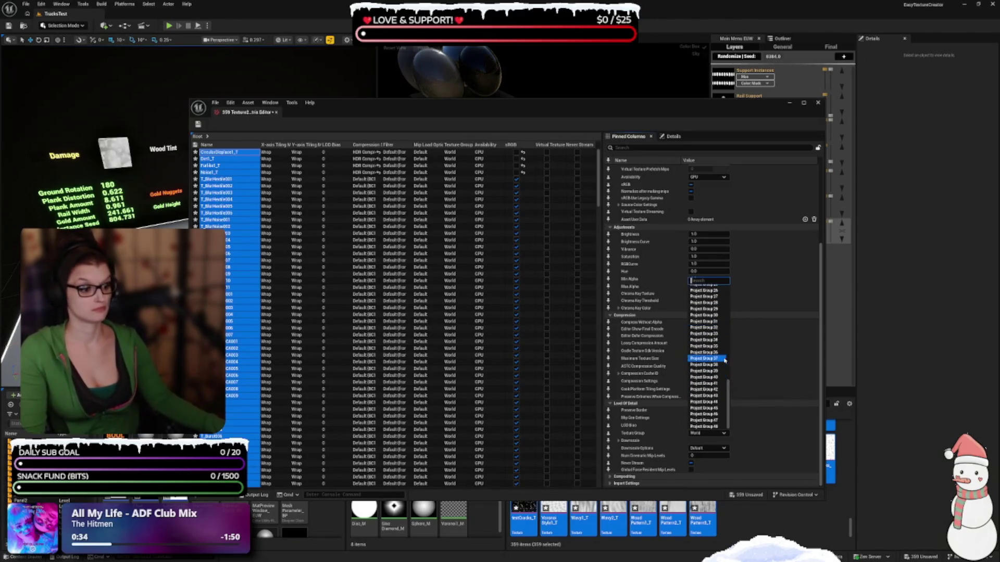
pyautogui.moveTo(728, 388); pyautogui.dragTo(723, 300)
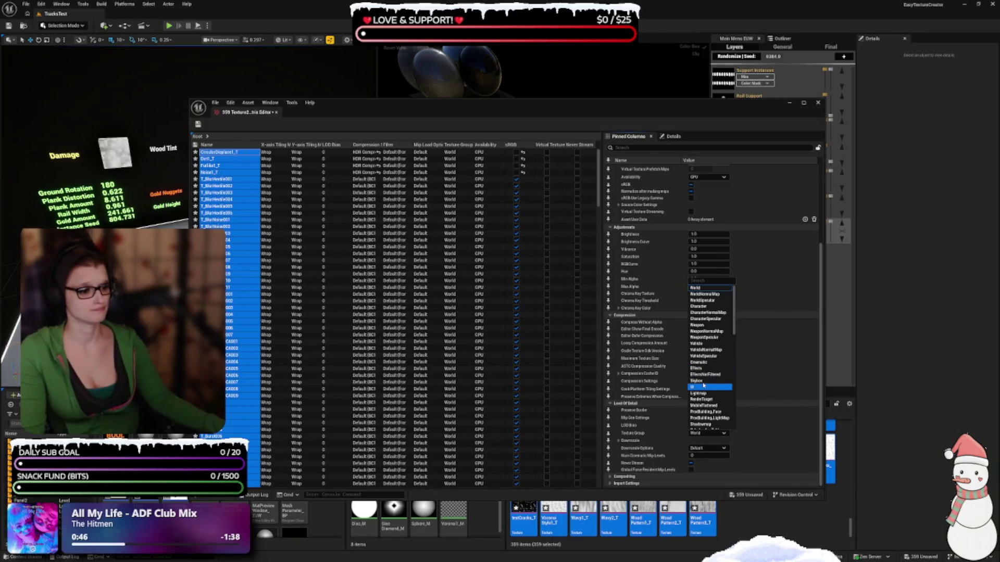
pyautogui.scroll(-1, 703, 384)
pyautogui.scroll(-1, 704, 384)
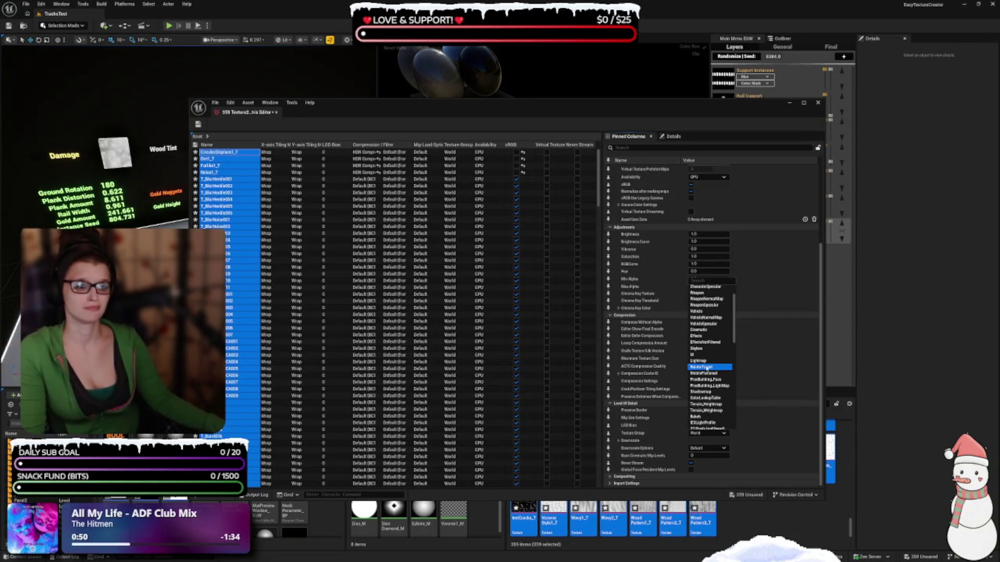
pyautogui.moveTo(658, 102); pyautogui.dragTo(654, 105)
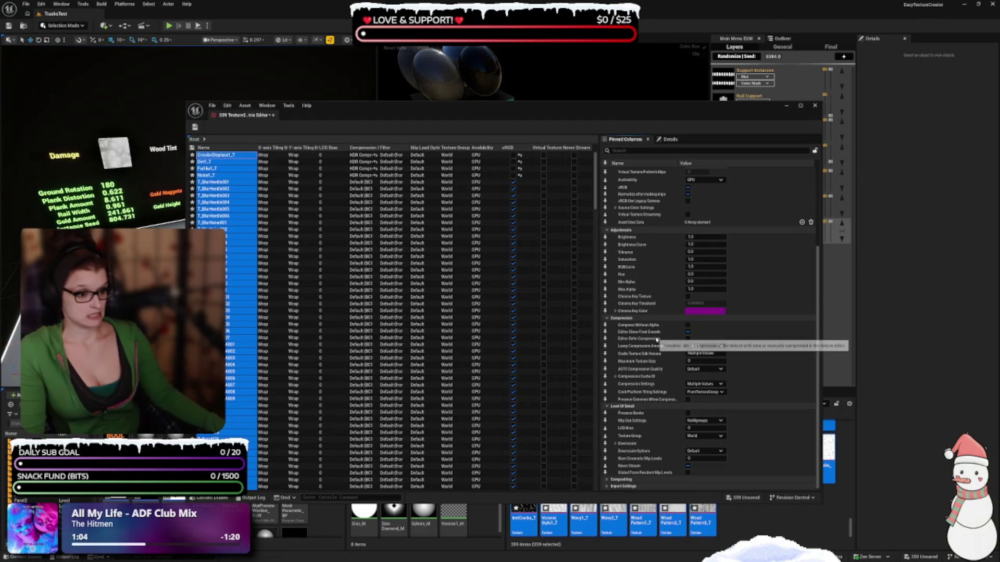
pyautogui.click(701, 421)
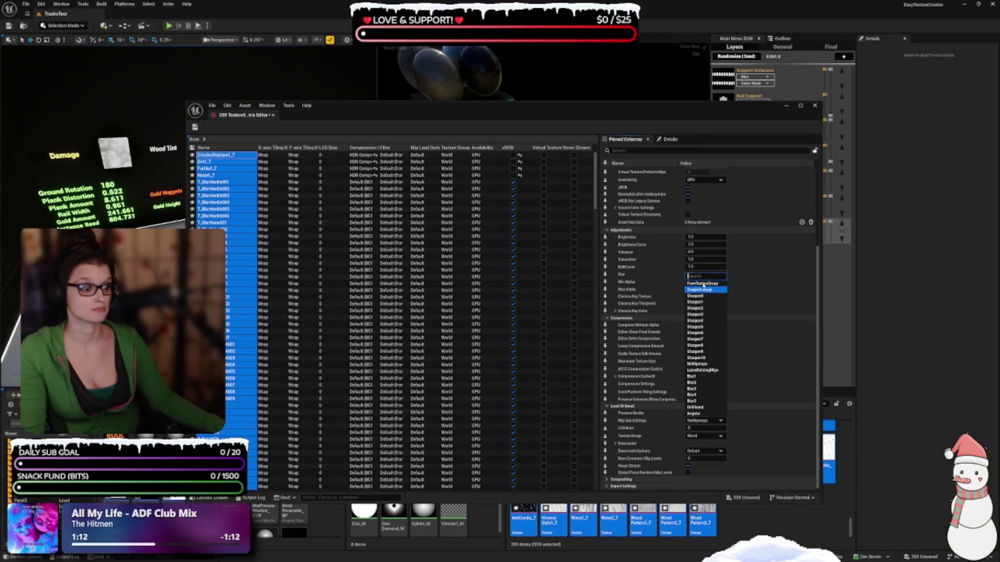
# - Close the Mip Gen Settings list with mip generation at FromTextureGroup
pyautogui.click(696, 348)
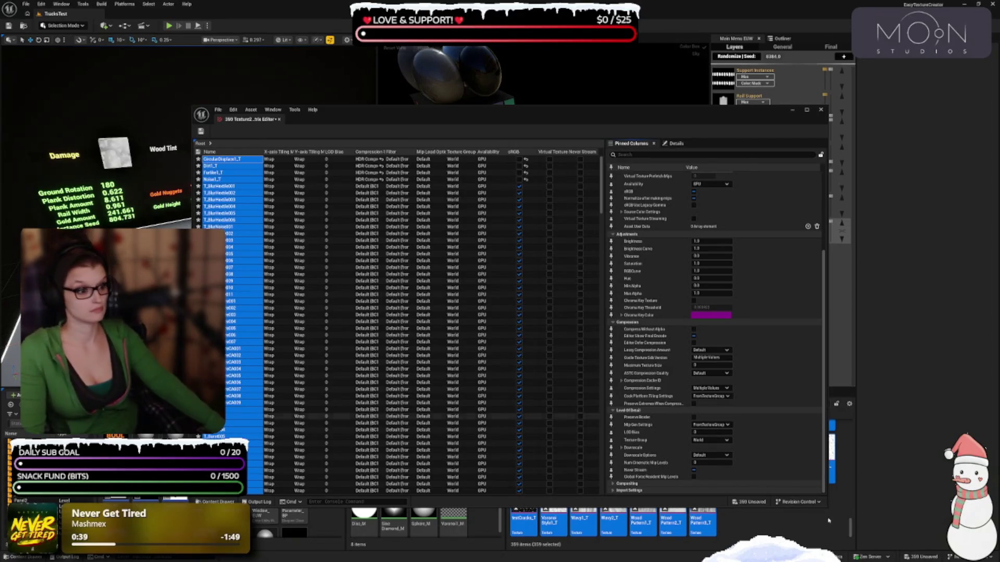
pyautogui.moveTo(631, 109); pyautogui.dragTo(627, 103)
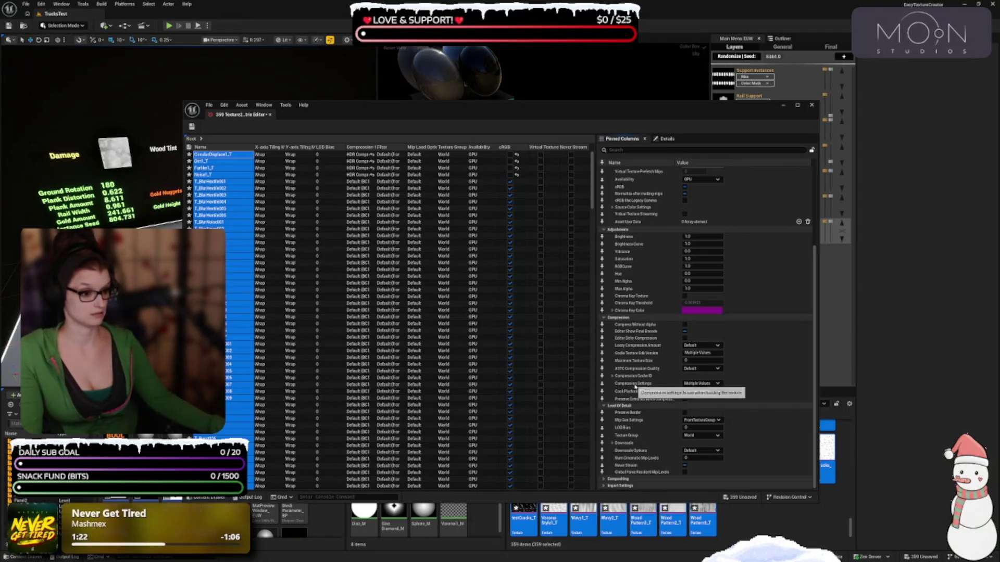
pyautogui.click(702, 384)
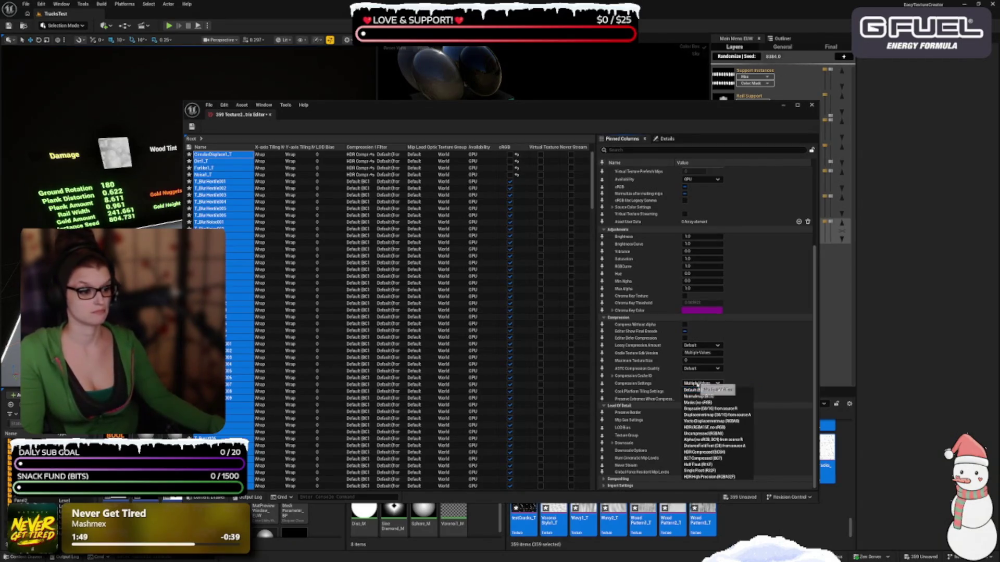
# - Dismiss the compression options unchanged, then expand the Downscale and Compositing groups
pyautogui.click(697, 385)
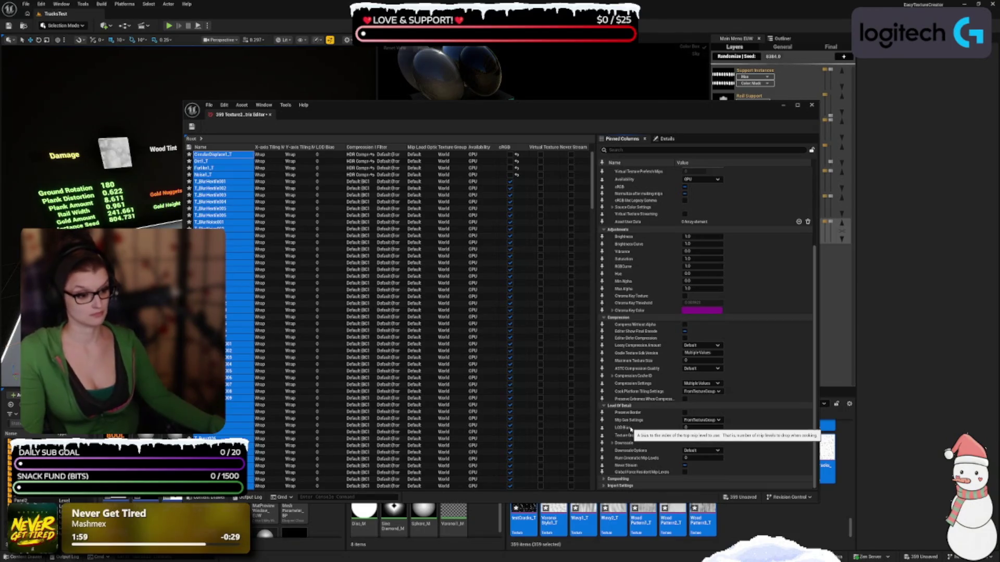
pyautogui.click(612, 443)
pyautogui.scroll(-1, 656, 415)
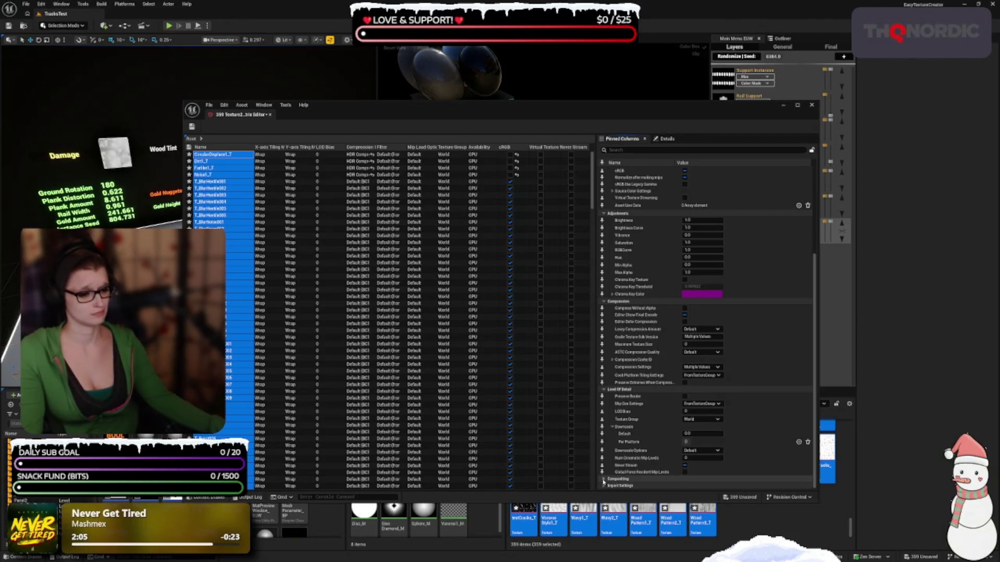
pyautogui.click(603, 480)
pyautogui.scroll(-1, 604, 481)
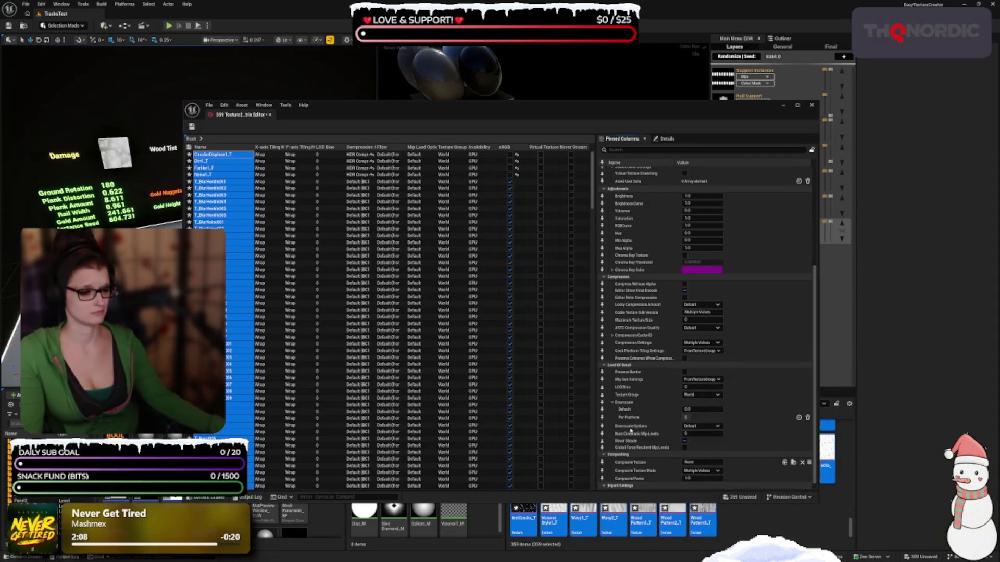
pyautogui.scroll(-1, 630, 431)
pyautogui.scroll(5, 655, 418)
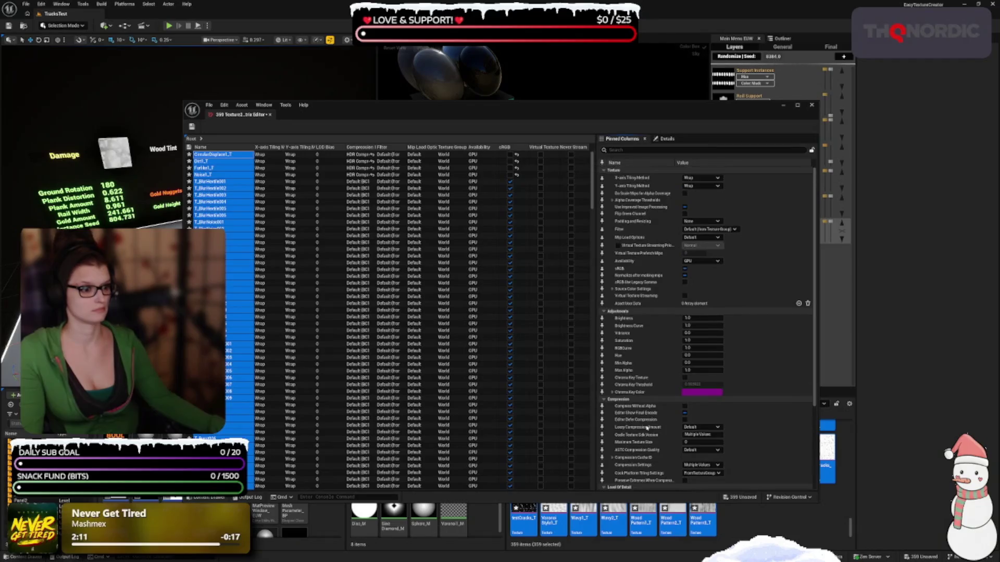
# - Check the Filter options, leaving the default, and expand Source Color Settings
pyautogui.click(709, 229)
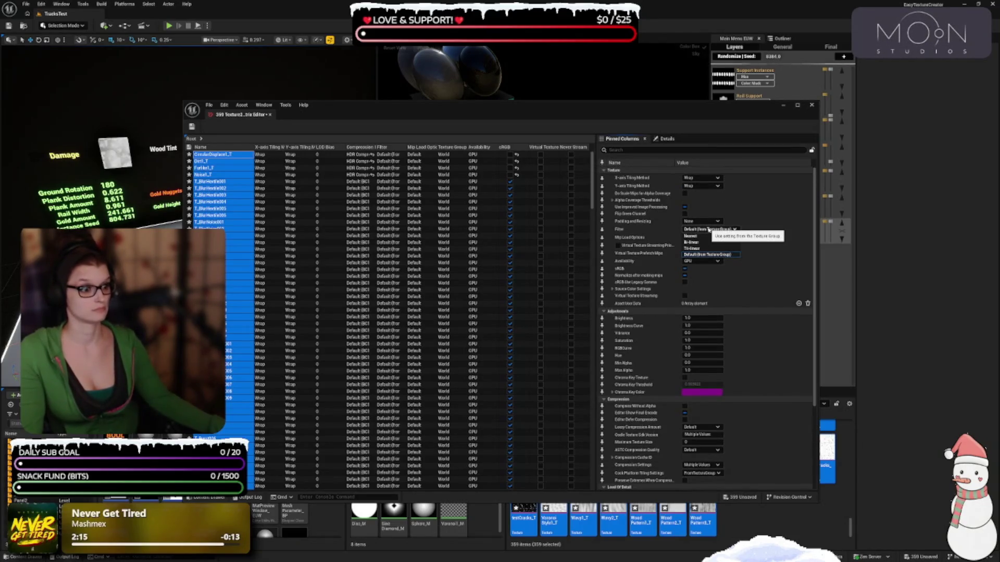
pyautogui.click(709, 229)
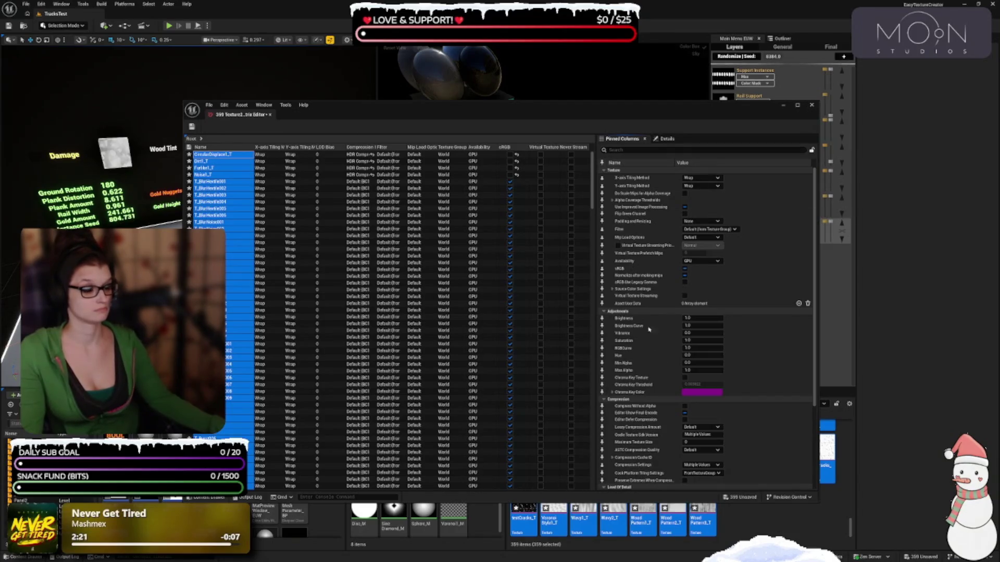
pyautogui.click(612, 288)
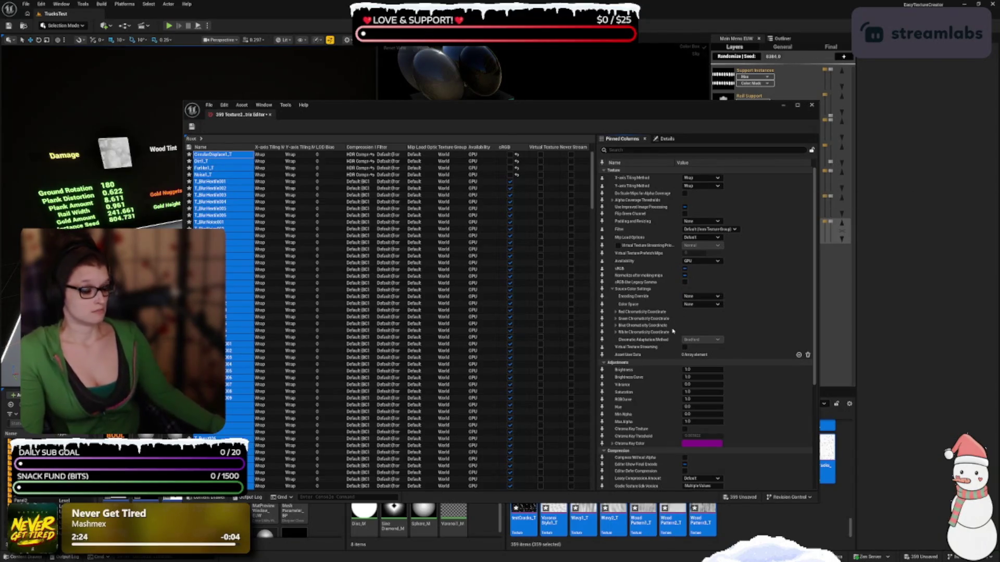
pyautogui.scroll(-2, 663, 456)
pyautogui.scroll(-2, 663, 456)
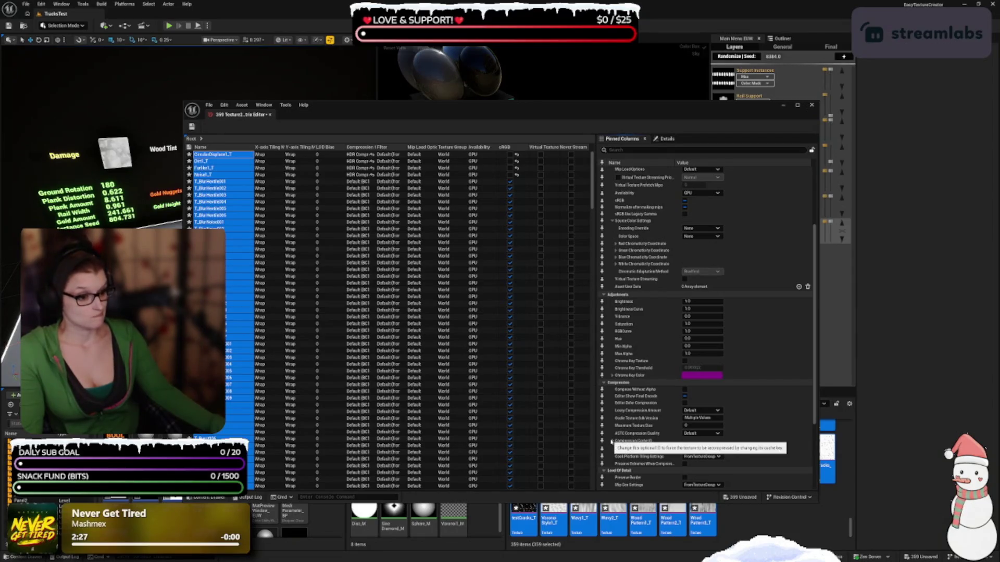
pyautogui.scroll(-4, 611, 441)
pyautogui.scroll(-2, 634, 400)
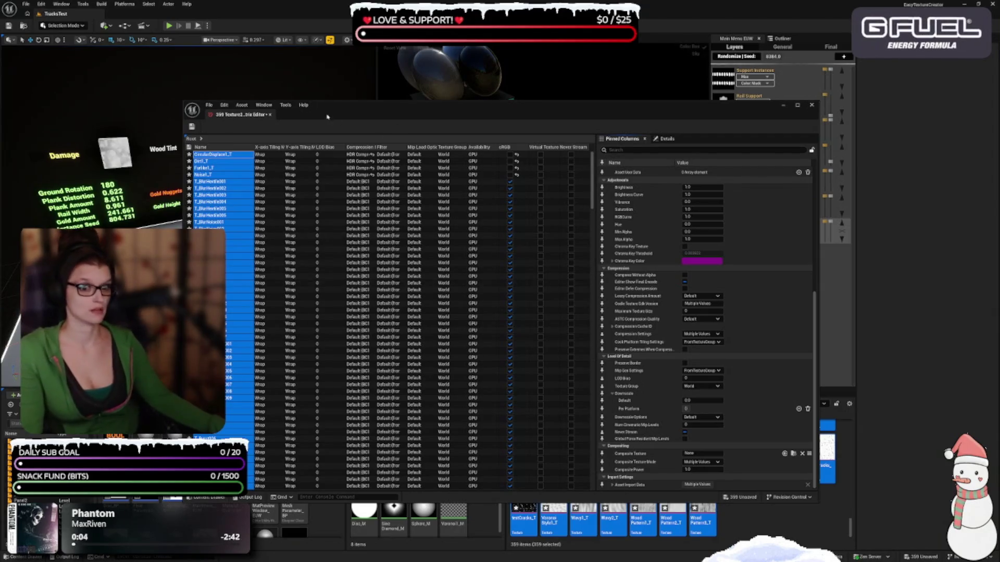
# - Save the modified textures with Ctrl+S and close the Property Matrix window
pyautogui.hotkey('ctrl', 's')
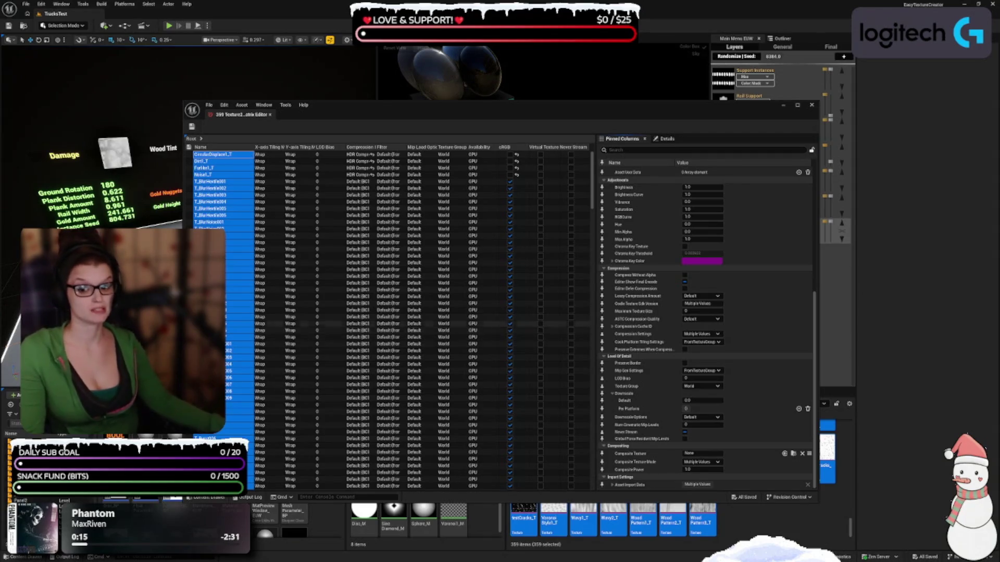
pyautogui.moveTo(417, 105); pyautogui.dragTo(425, 91)
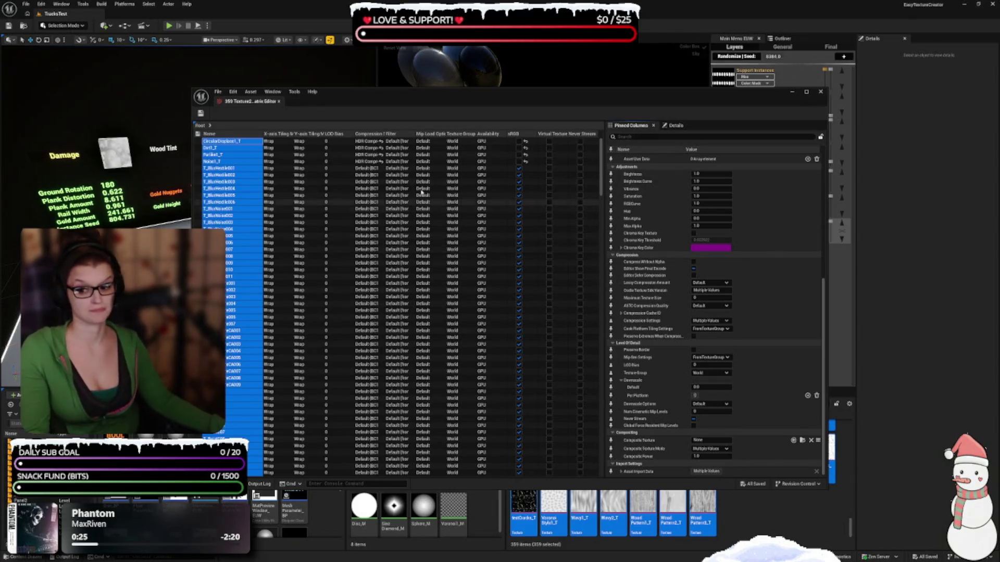
pyautogui.moveTo(536, 97); pyautogui.dragTo(533, 94)
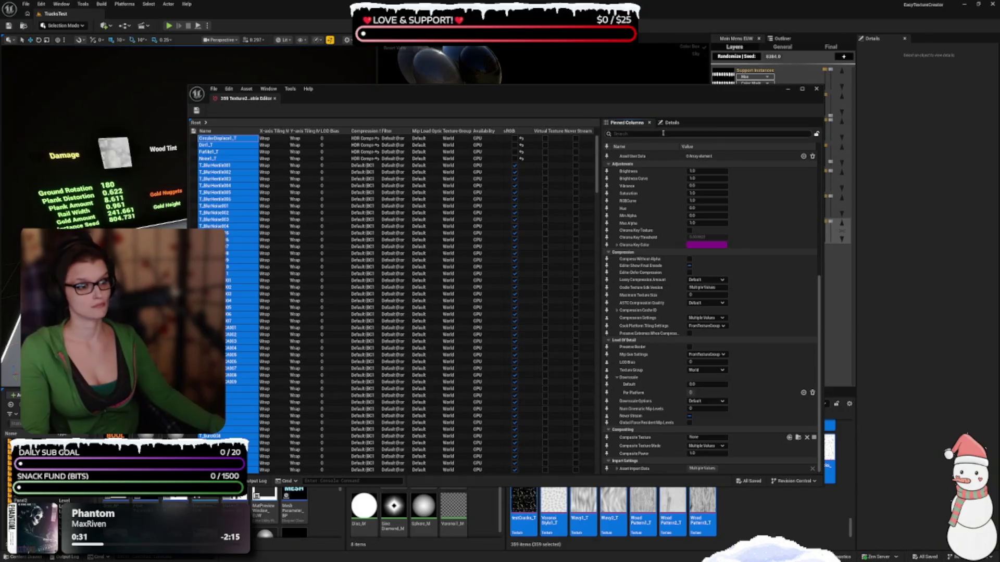
pyautogui.click(816, 88)
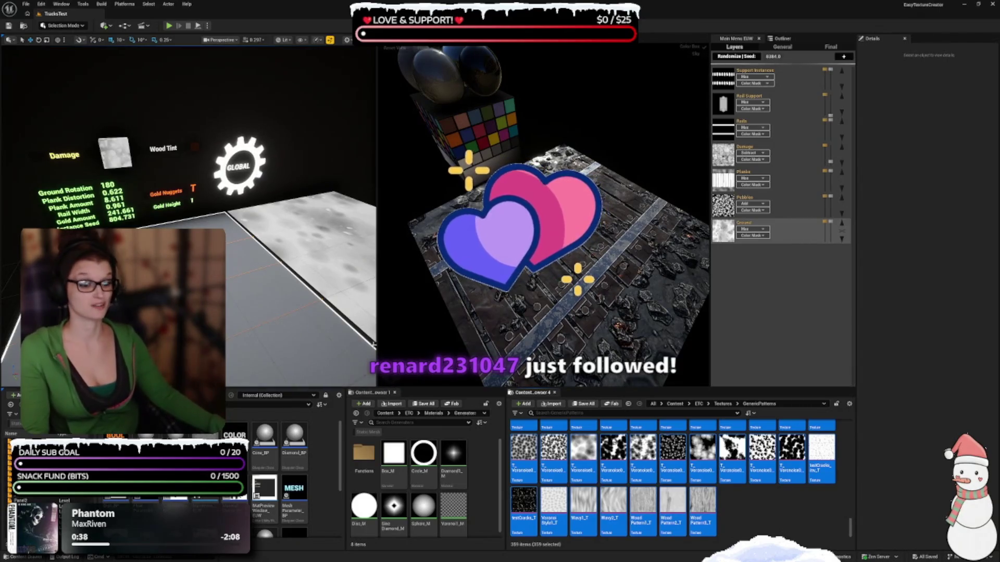
# - Clear the previous texture selection and drag the splitter up to enlarge the content browser
pyautogui.click(767, 520)
pyautogui.scroll(10, 767, 520)
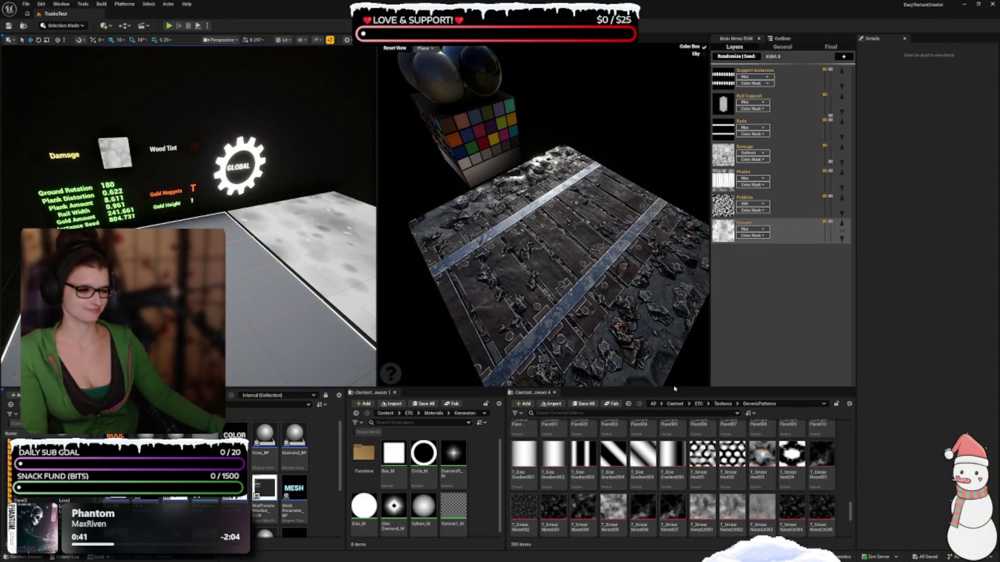
pyautogui.moveTo(688, 391); pyautogui.dragTo(657, 257)
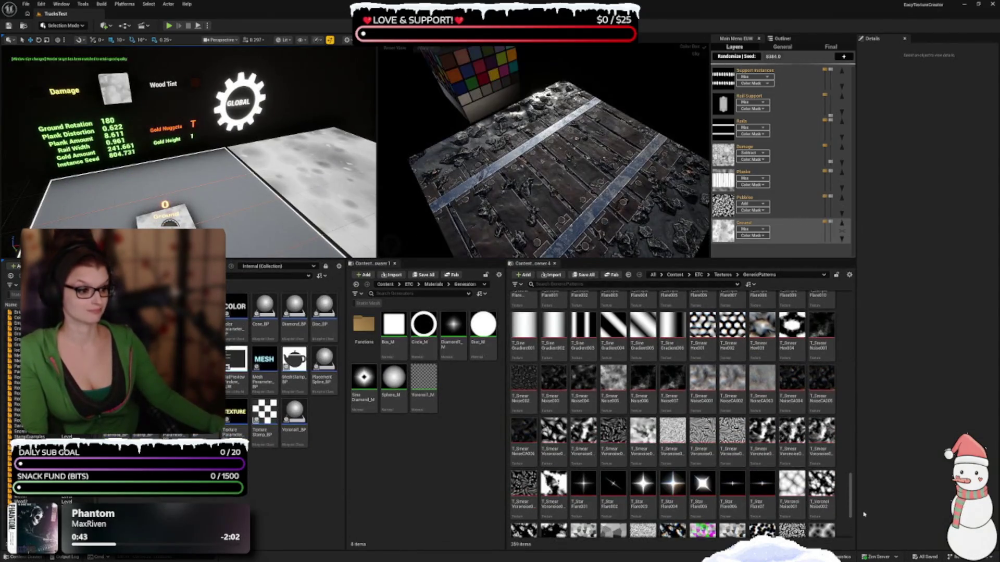
pyautogui.scroll(5, 836, 356)
pyautogui.scroll(5, 835, 356)
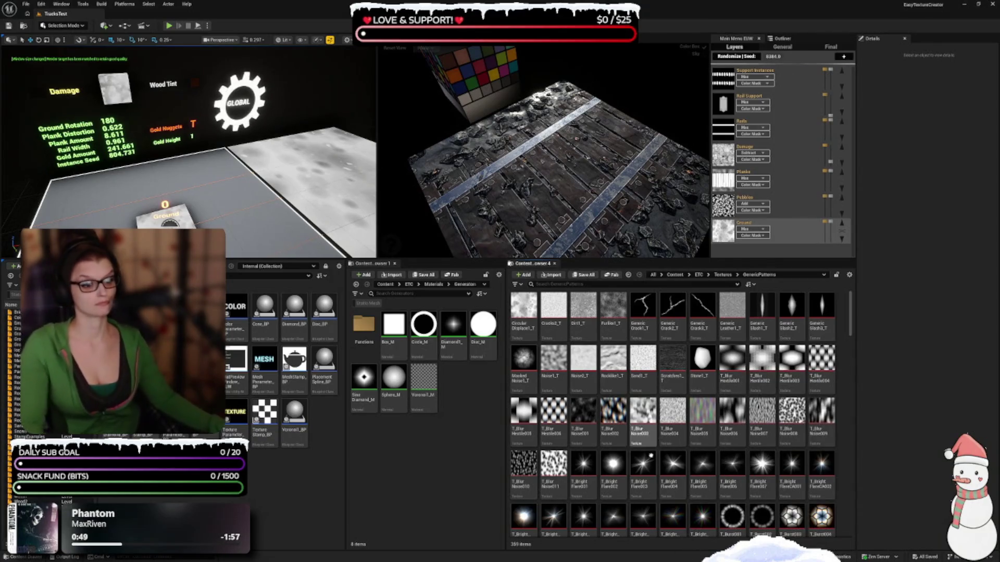
# - Select the range T_BrightFlare001 through T_BurstSmear012 and bring up its context menu
pyautogui.scroll(-1, 659, 439)
pyautogui.click(583, 406)
pyautogui.scroll(-6, 715, 398)
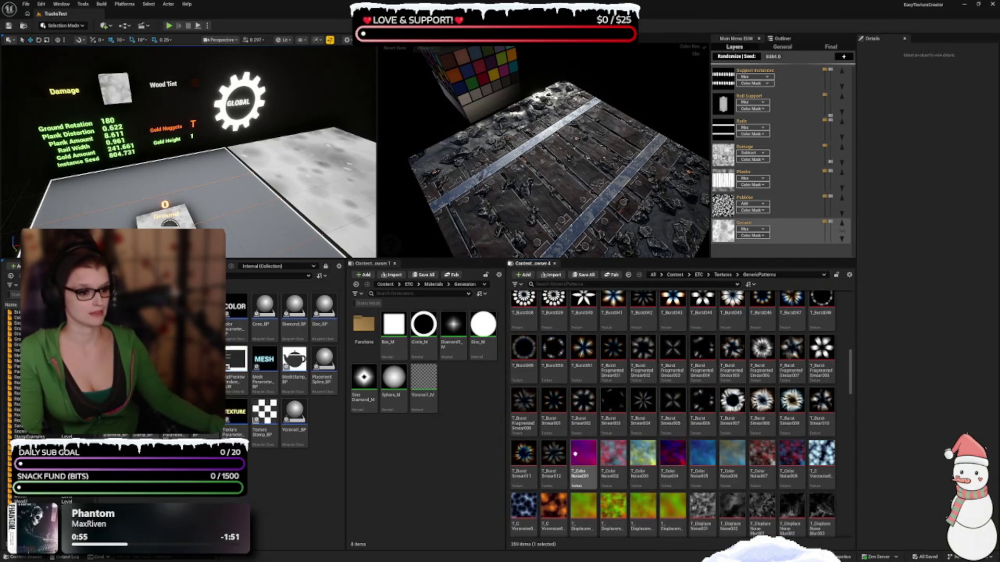
pyautogui.keyDown('shift'); pyautogui.click(553, 507); pyautogui.keyUp('shift')
pyautogui.rightClick(577, 376)
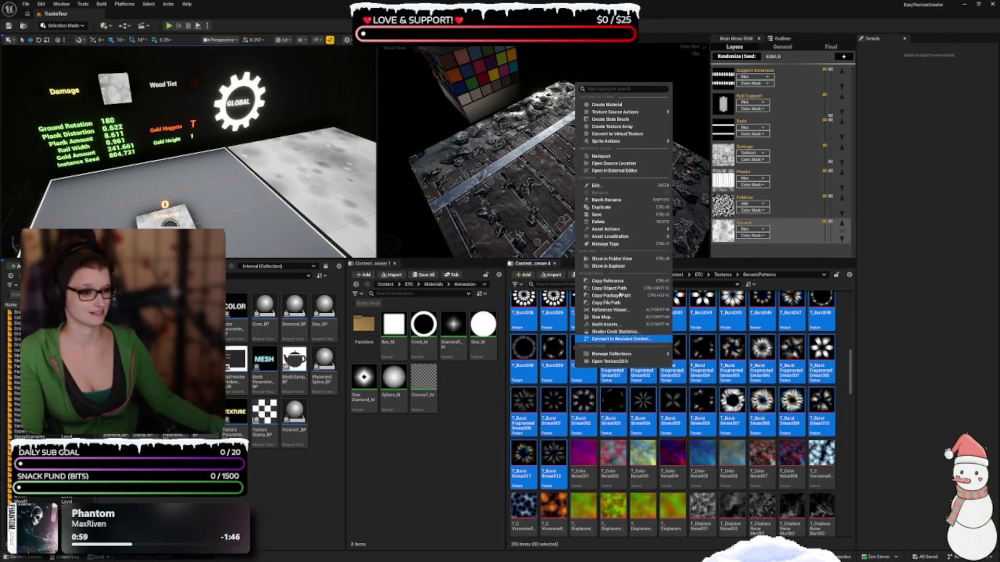
# - Choose Asset Actions > Edit Selection in Property Matrix for the 88 selected textures
pyautogui.moveTo(626, 238)
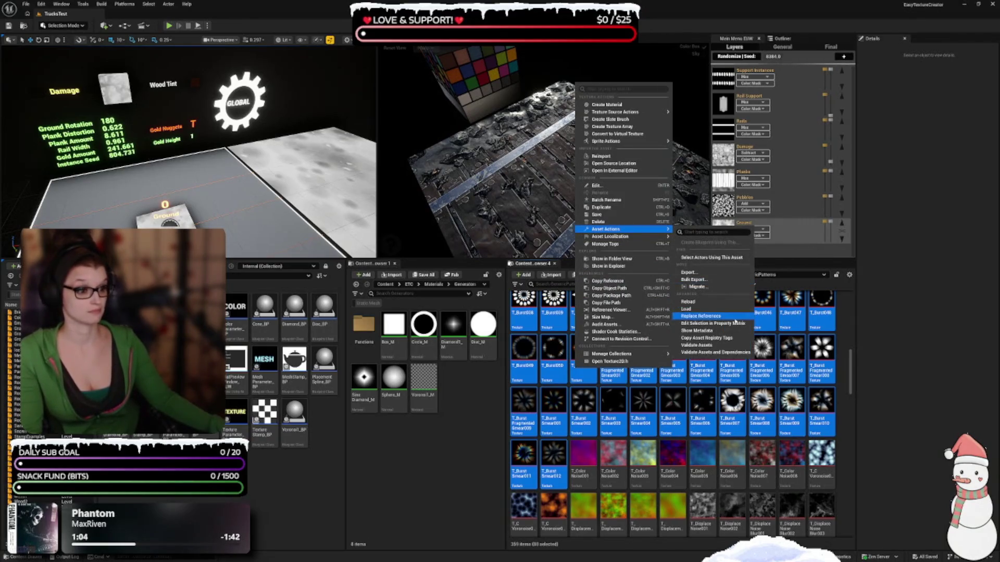
pyautogui.click(713, 324)
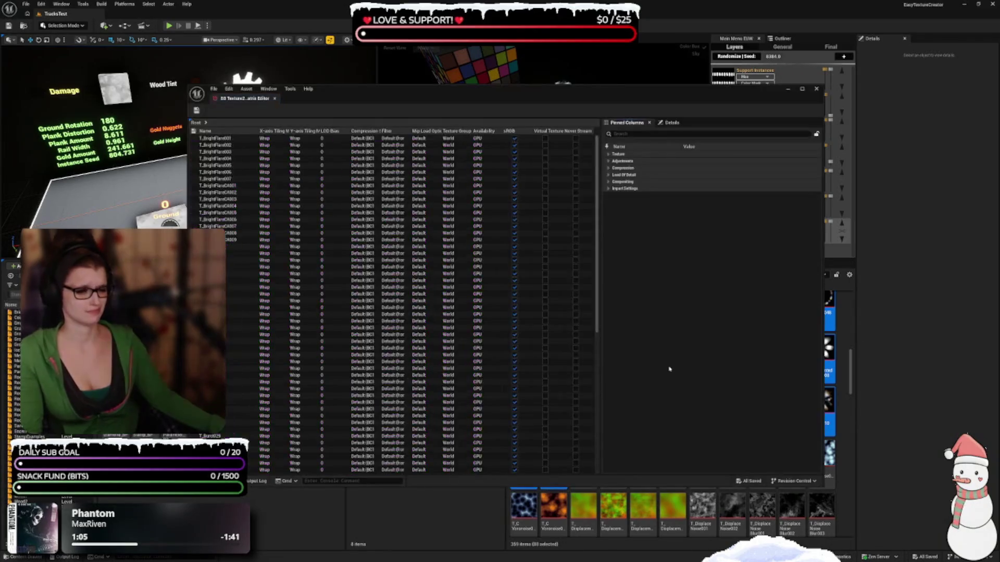
# - Review Compositing and Level Of Detail properties, keeping texture group World and downscale Default
pyautogui.click(608, 183)
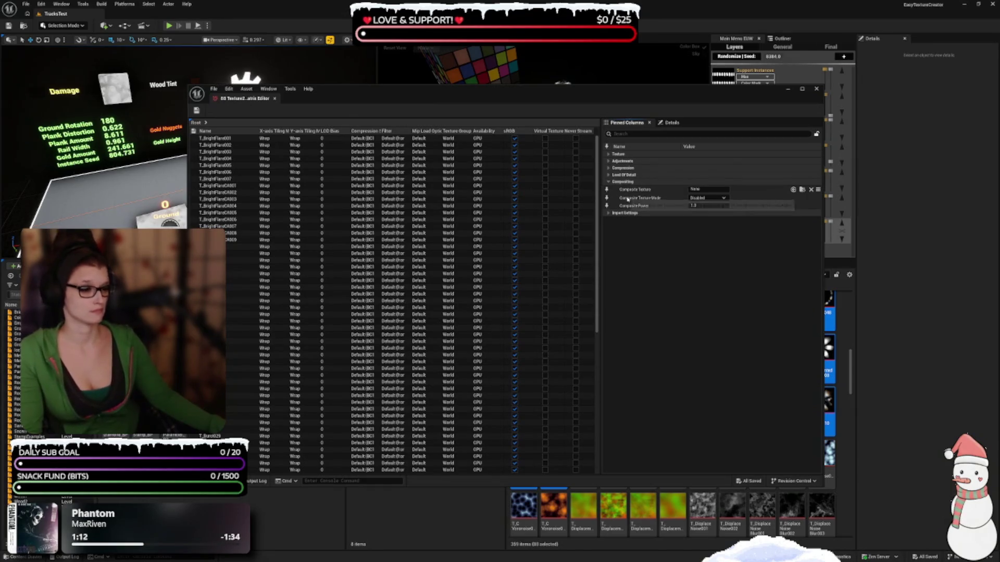
pyautogui.click(608, 176)
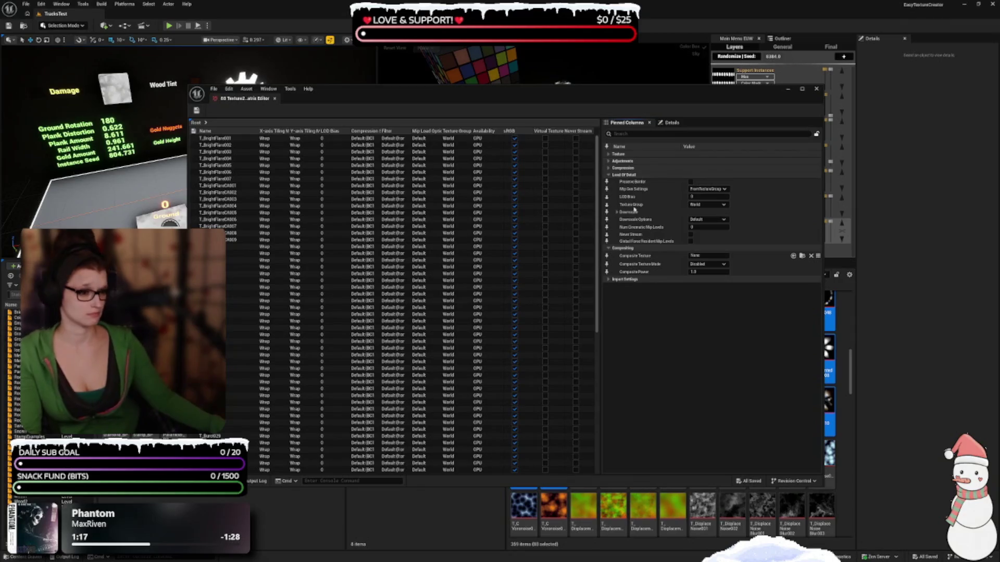
pyautogui.click(720, 207)
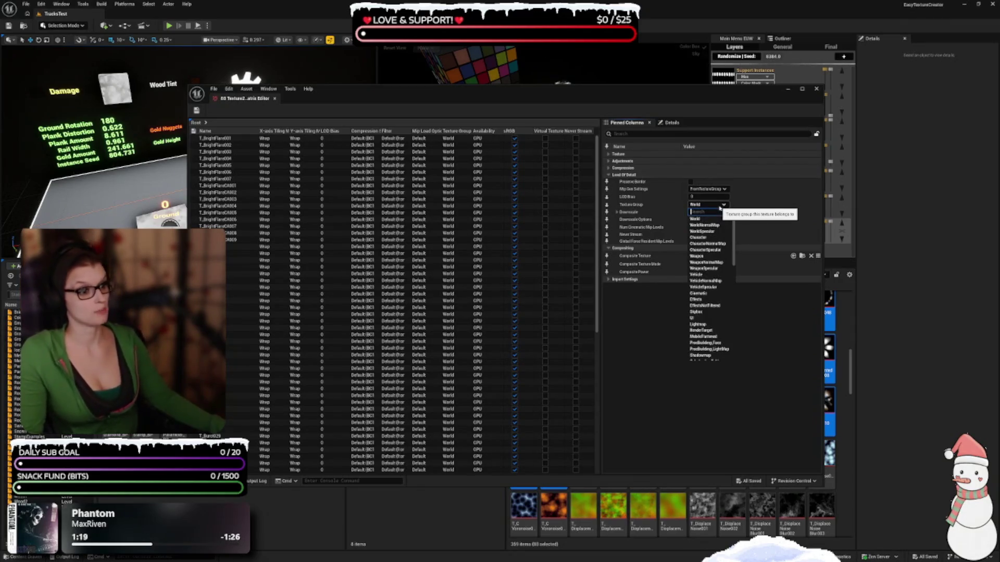
pyautogui.click(720, 207)
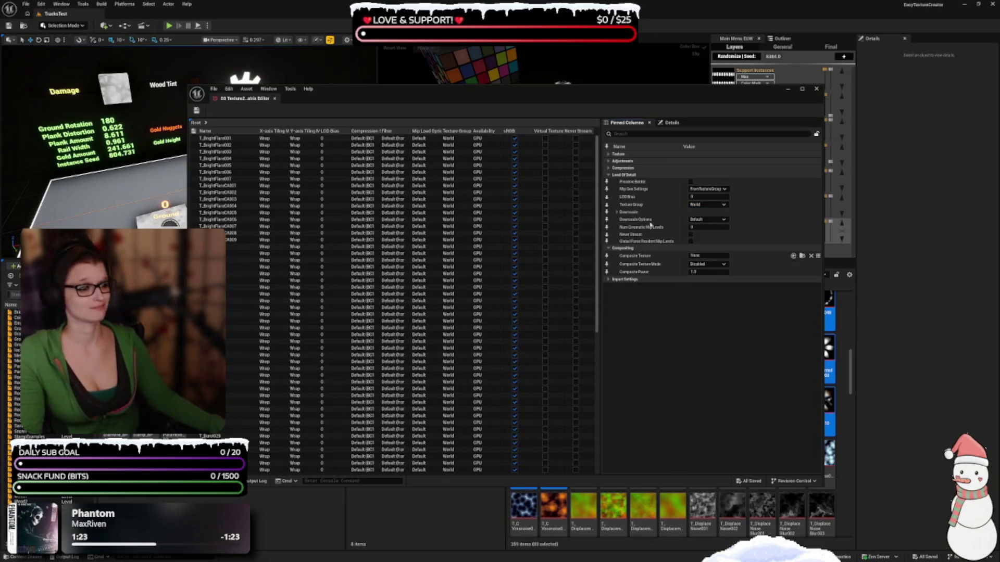
pyautogui.click(695, 220)
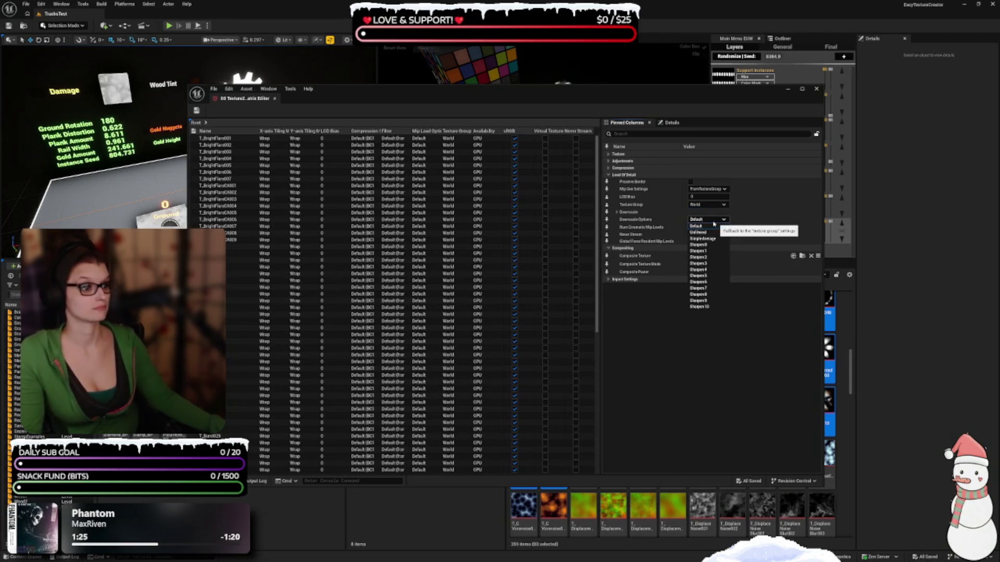
pyautogui.click(710, 220)
pyautogui.click(618, 213)
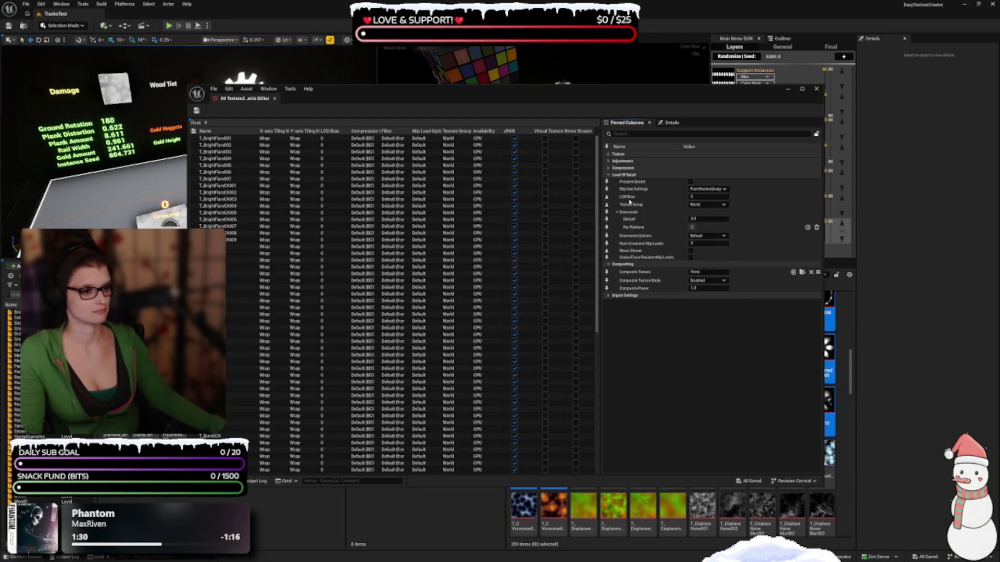
# - Set Compression Settings to Masks (no sRGB) for all textures and close the Property Matrix
pyautogui.click(643, 168)
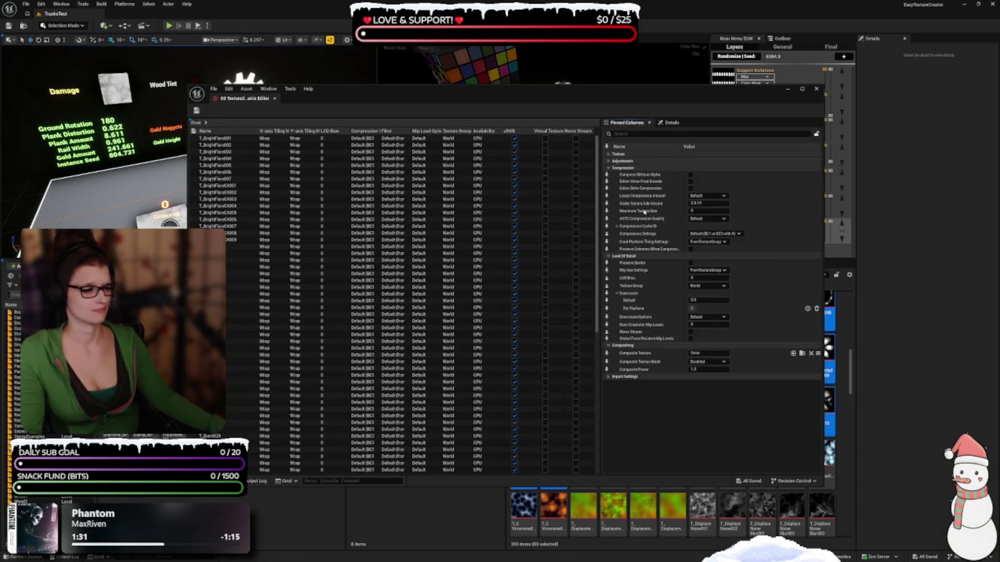
pyautogui.click(717, 237)
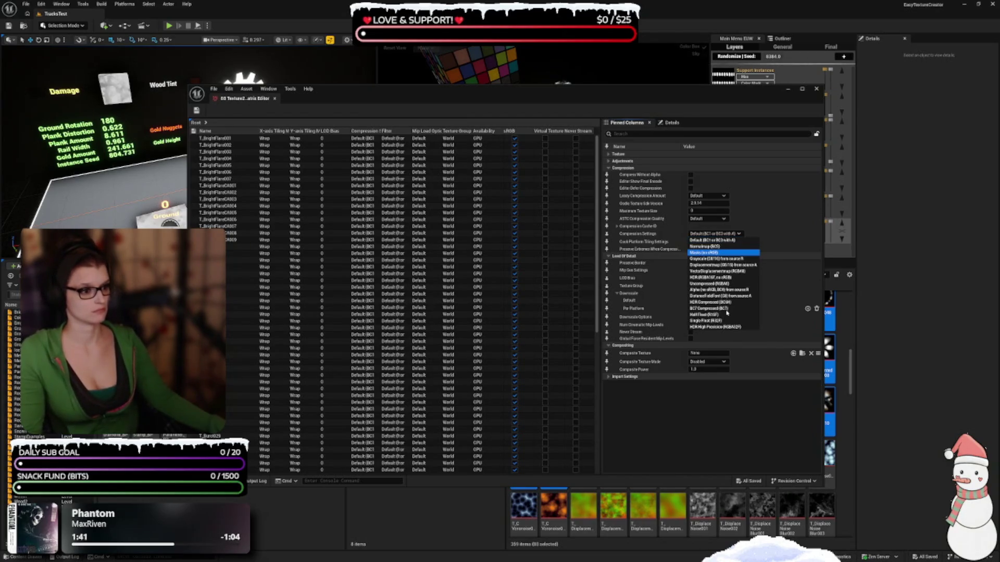
pyautogui.click(726, 253)
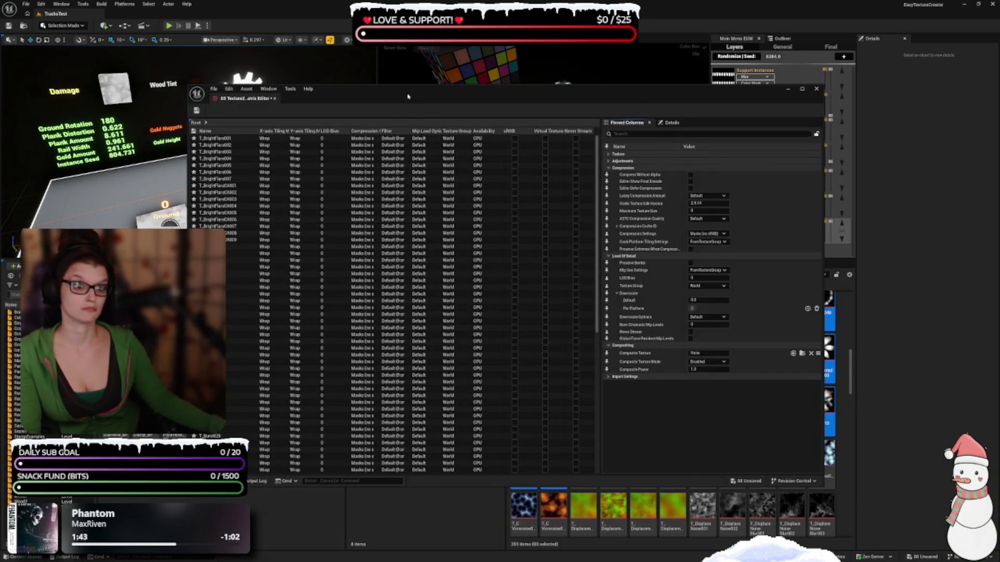
pyautogui.hotkey('alt', 'F4')
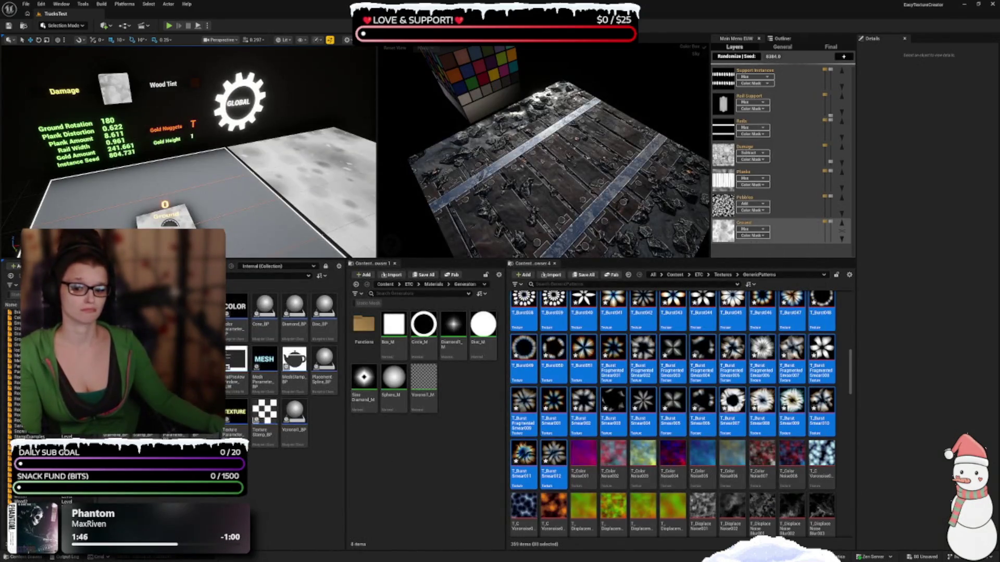
# - Scroll through the GenericPatterns textures, then clear the bright flare selection
pyautogui.scroll(1, 646, 458)
pyautogui.moveTo(651, 448)
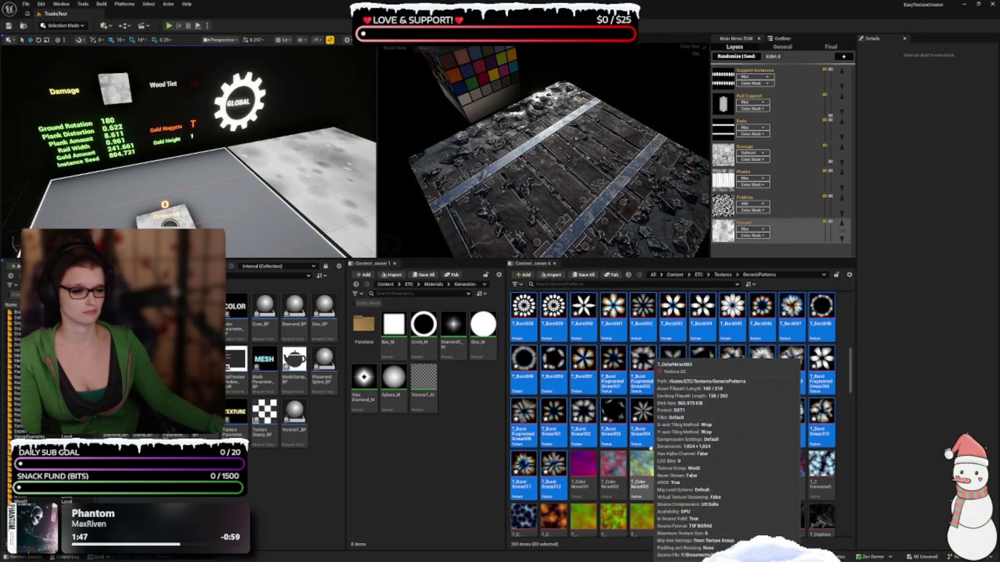
pyautogui.scroll(3, 755, 417)
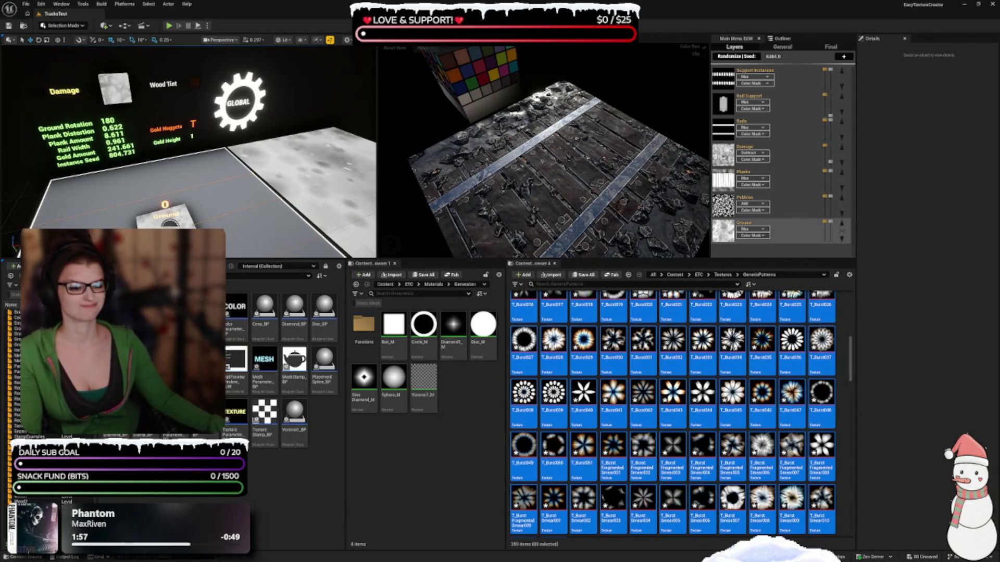
pyautogui.scroll(-2, 650, 489)
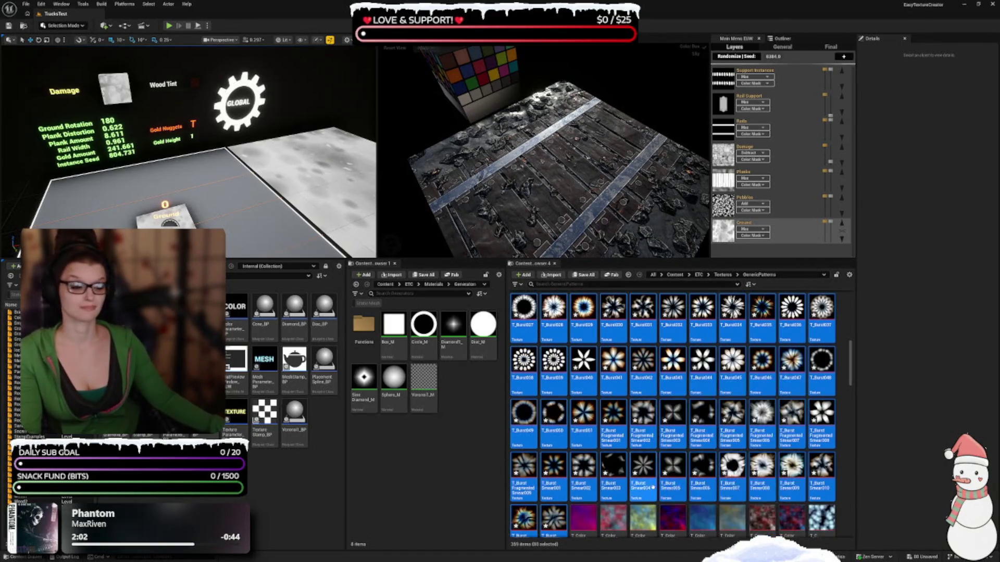
pyautogui.scroll(-1, 651, 453)
pyautogui.scroll(10, 645, 428)
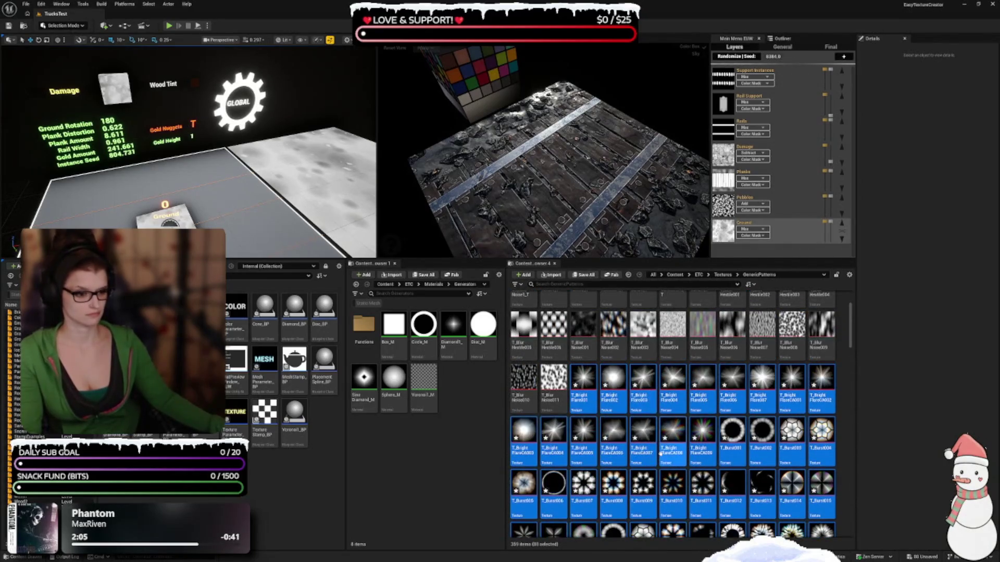
pyautogui.scroll(2, 593, 437)
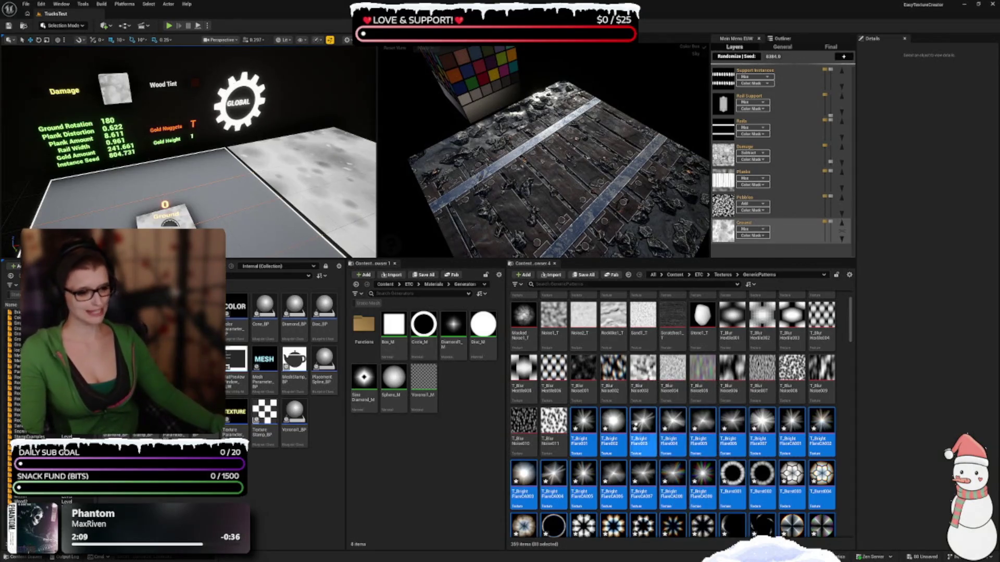
pyautogui.scroll(2, 672, 396)
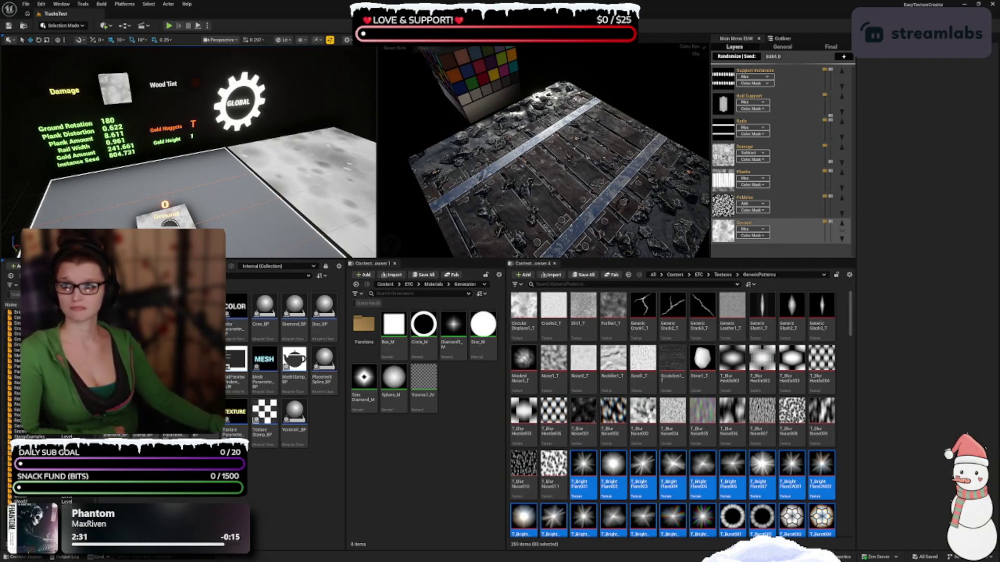
pyautogui.click(613, 364)
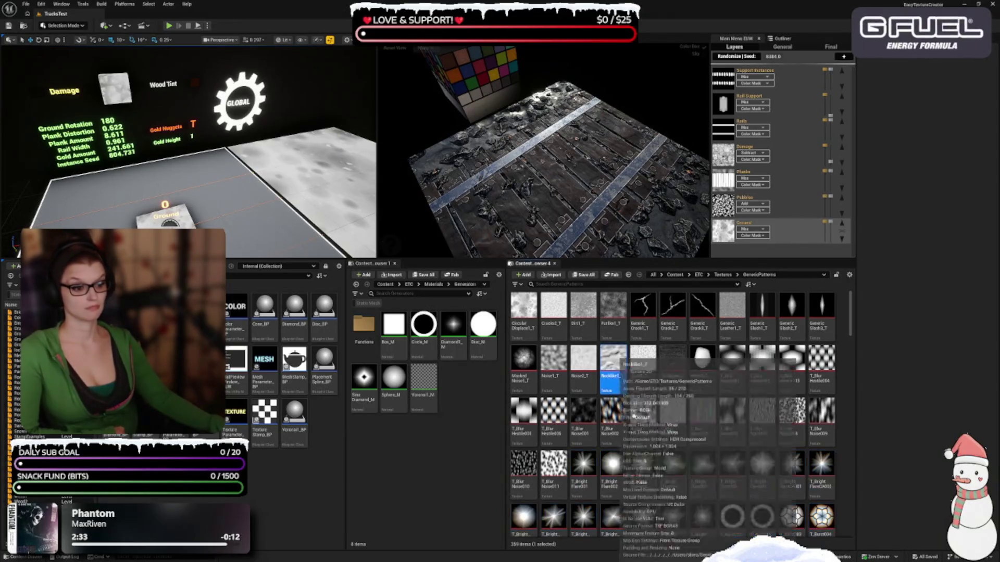
# - Select the Crack textures, Slash1_T–Slash3_T, Masked Noise1_T and Stone1_T
pyautogui.click(643, 309)
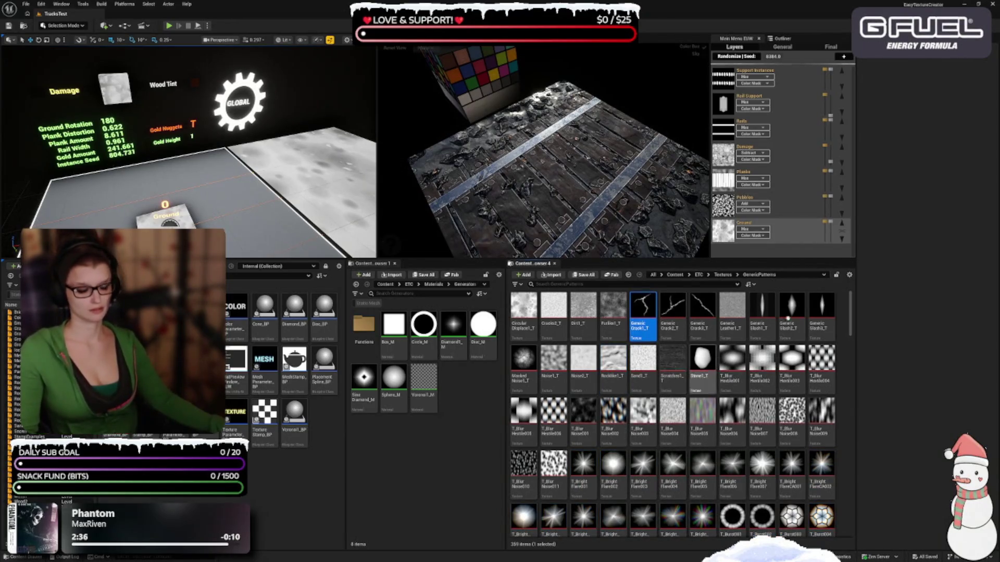
pyautogui.keyDown('shift'); pyautogui.click(702, 313); pyautogui.keyUp('shift')
pyautogui.keyDown('ctrl'); pyautogui.click(767, 331); pyautogui.keyUp('ctrl')
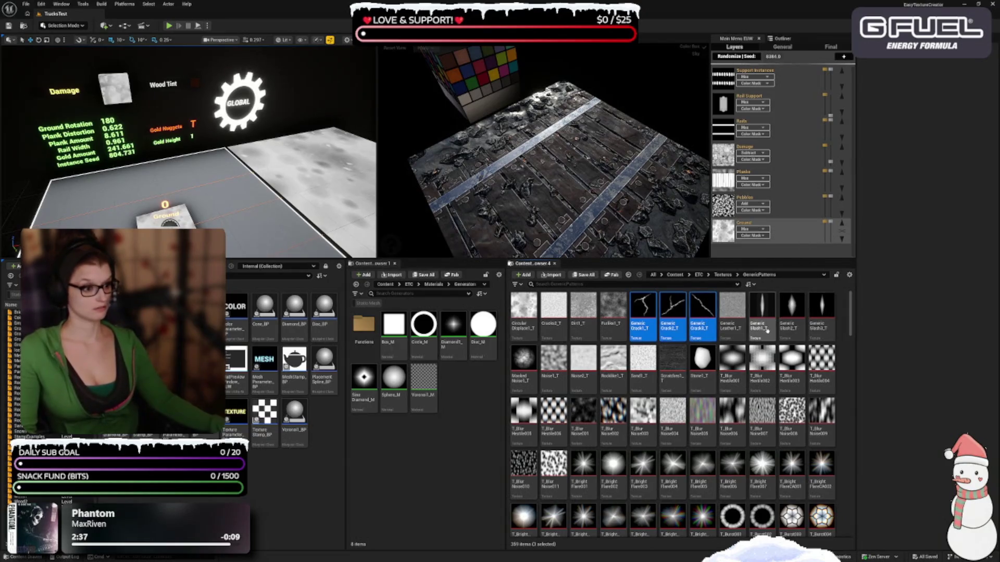
pyautogui.keyDown('ctrl'); pyautogui.click(791, 313); pyautogui.keyUp('ctrl')
pyautogui.keyDown('ctrl'); pyautogui.click(821, 312); pyautogui.keyUp('ctrl')
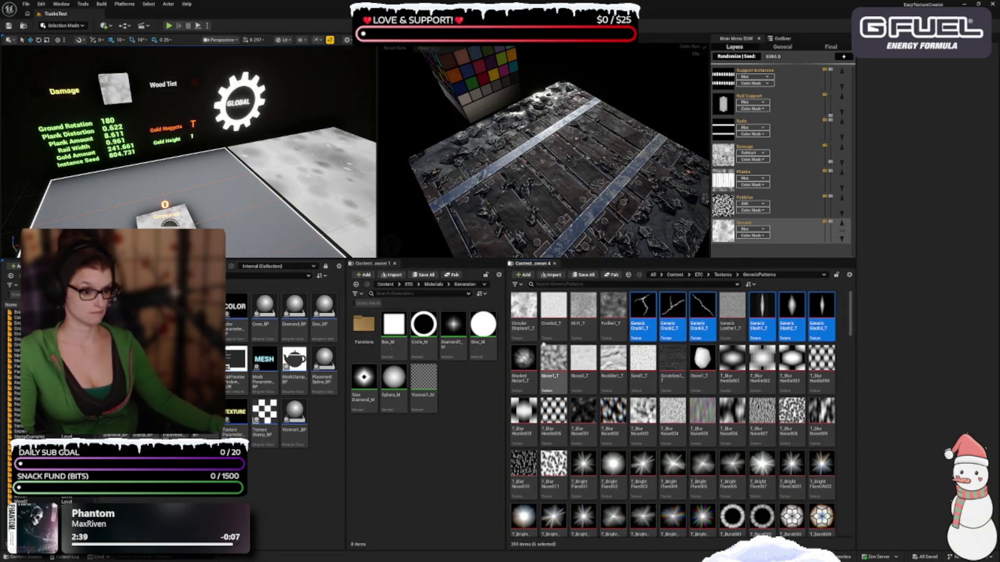
pyautogui.keyDown('ctrl'); pyautogui.click(518, 367); pyautogui.keyUp('ctrl')
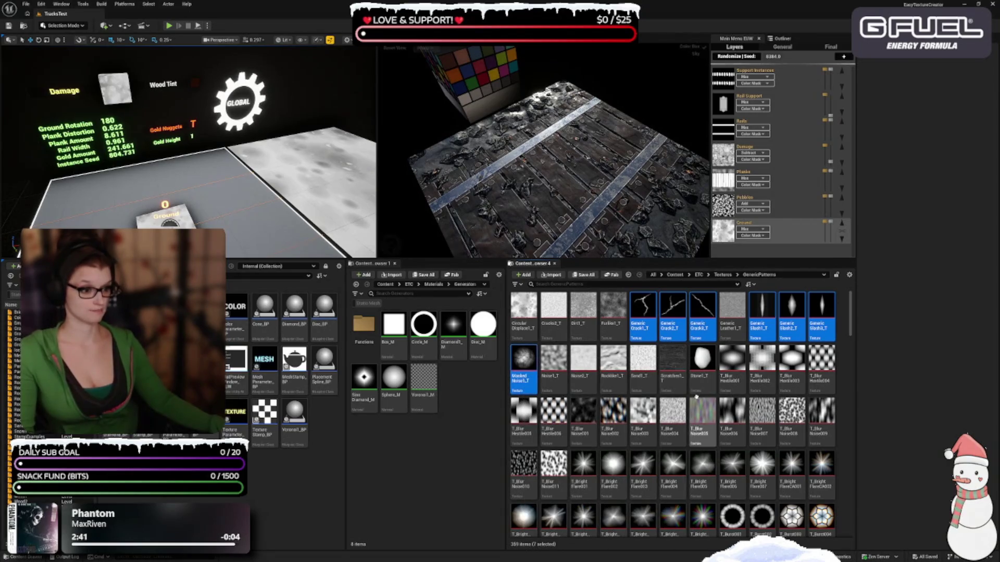
pyautogui.keyDown('ctrl'); pyautogui.click(703, 367); pyautogui.keyUp('ctrl')
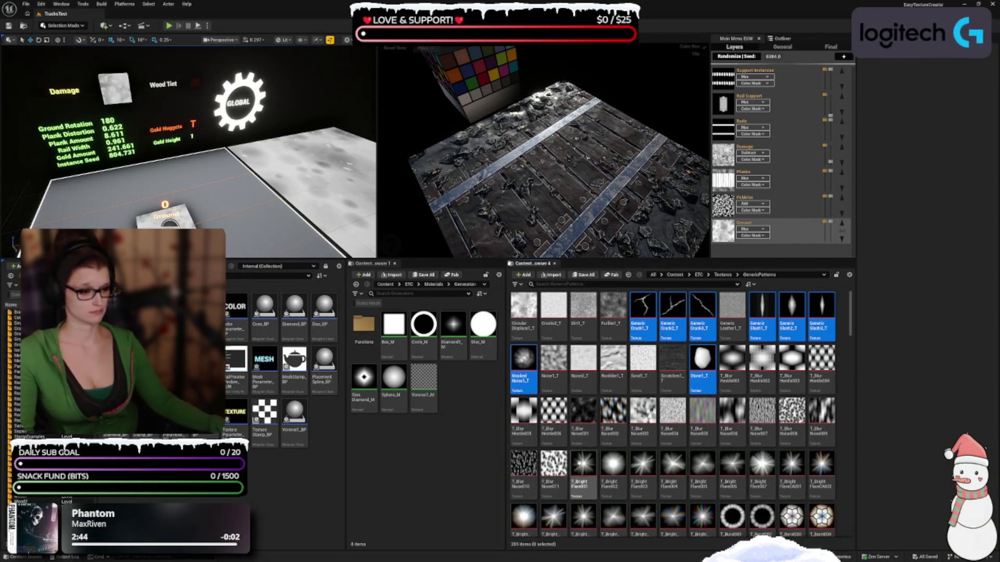
# - Add T_Flare001 through T_Flare008 to the selection
pyautogui.scroll(-5, 689, 407)
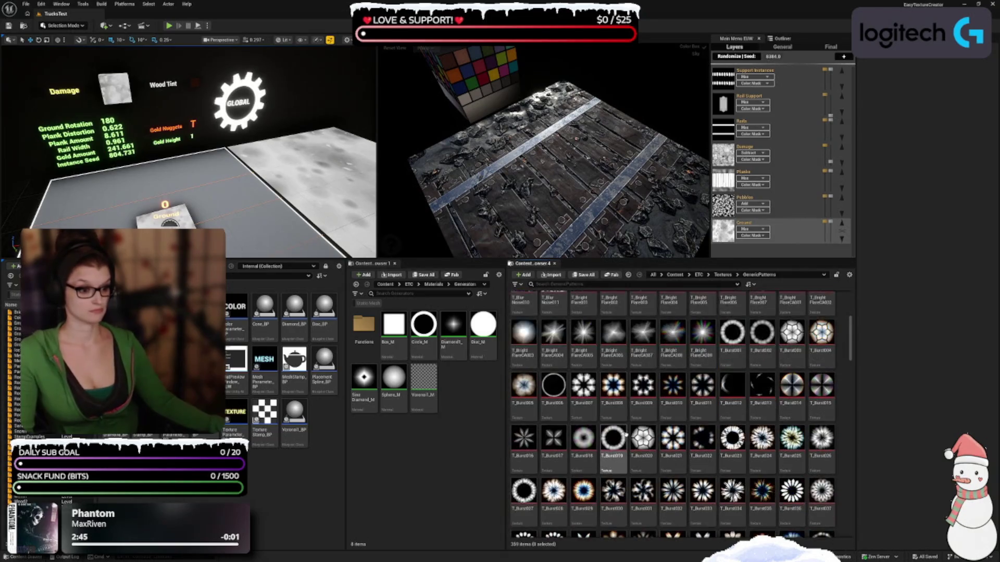
pyautogui.scroll(-10, 689, 407)
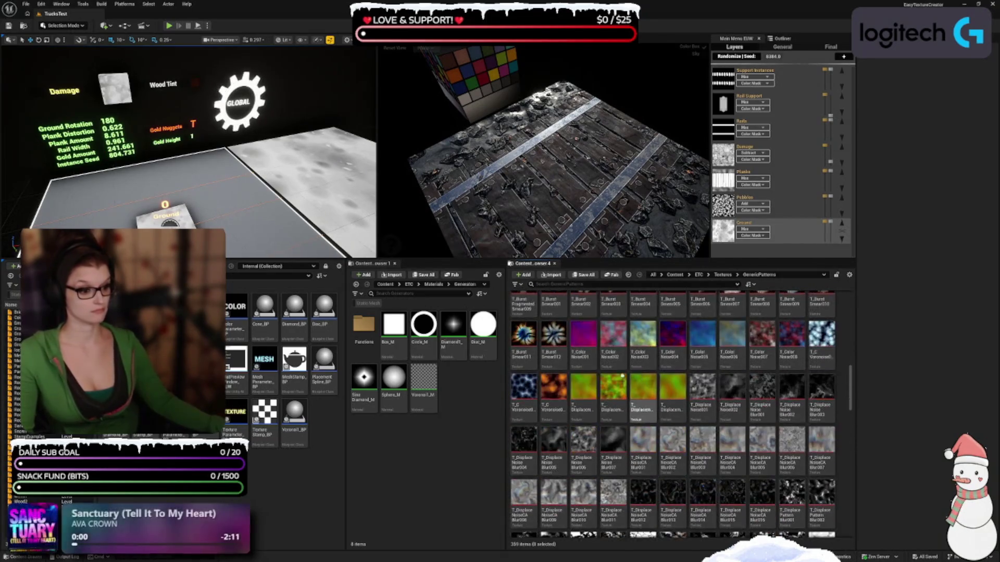
pyautogui.scroll(-5, 596, 378)
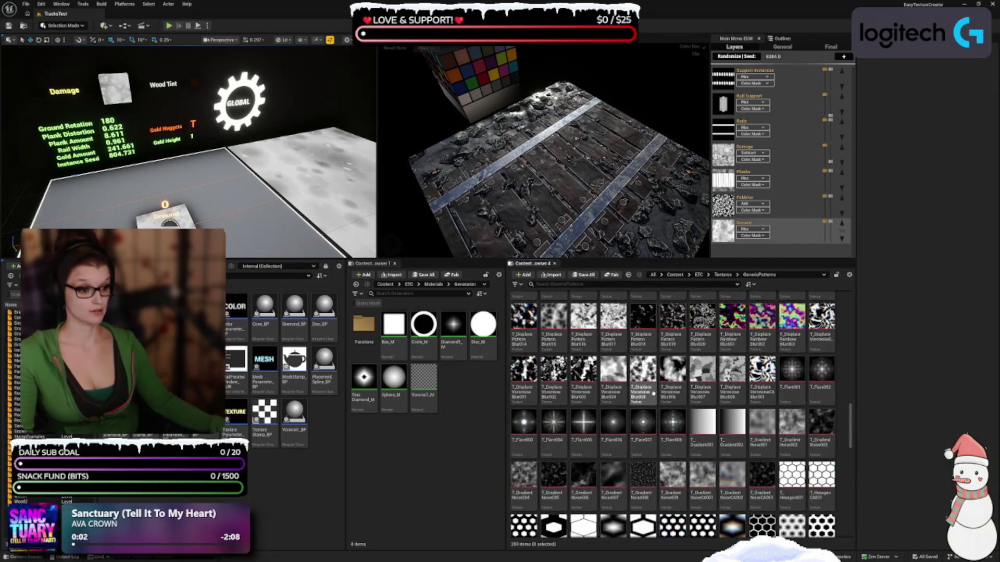
pyautogui.scroll(-1, 625, 410)
pyautogui.click(791, 369)
pyautogui.keyDown('ctrl'); pyautogui.click(821, 369); pyautogui.keyUp('ctrl')
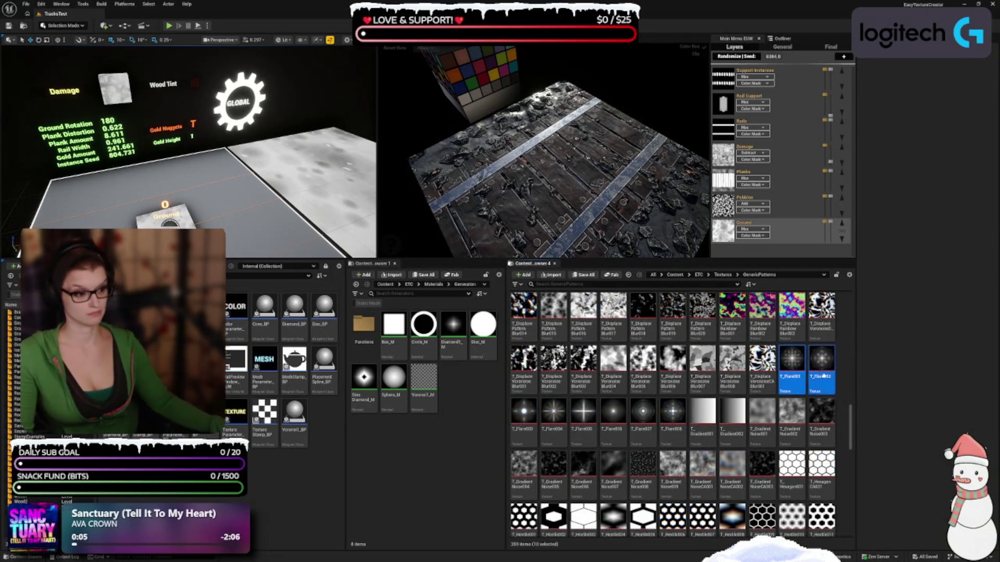
pyautogui.keyDown('ctrl'); pyautogui.click(523, 417); pyautogui.keyUp('ctrl')
pyautogui.keyDown('ctrl'); pyautogui.click(553, 417); pyautogui.keyUp('ctrl')
pyautogui.keyDown('ctrl'); pyautogui.click(583, 416); pyautogui.keyUp('ctrl')
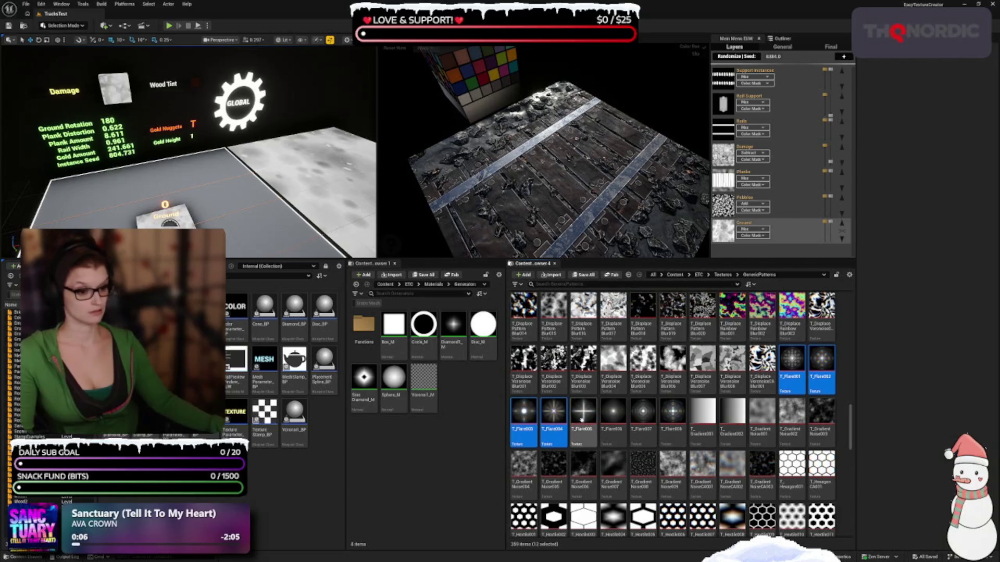
pyautogui.keyDown('ctrl'); pyautogui.click(612, 414); pyautogui.keyUp('ctrl')
pyautogui.keyDown('ctrl'); pyautogui.click(643, 414); pyautogui.keyUp('ctrl')
pyautogui.keyDown('ctrl'); pyautogui.click(673, 414); pyautogui.keyUp('ctrl')
# - Add T_Hexile001 through T_Hexile011 and the two Hexagon textures to the selection
pyautogui.scroll(-2, 677, 417)
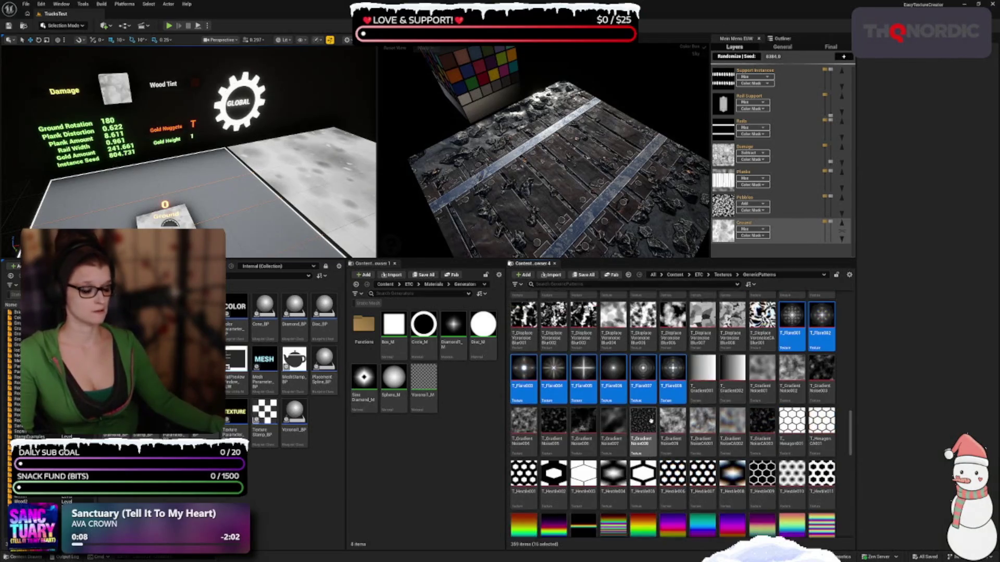
pyautogui.keyDown('ctrl'); pyautogui.click(523, 424); pyautogui.keyUp('ctrl')
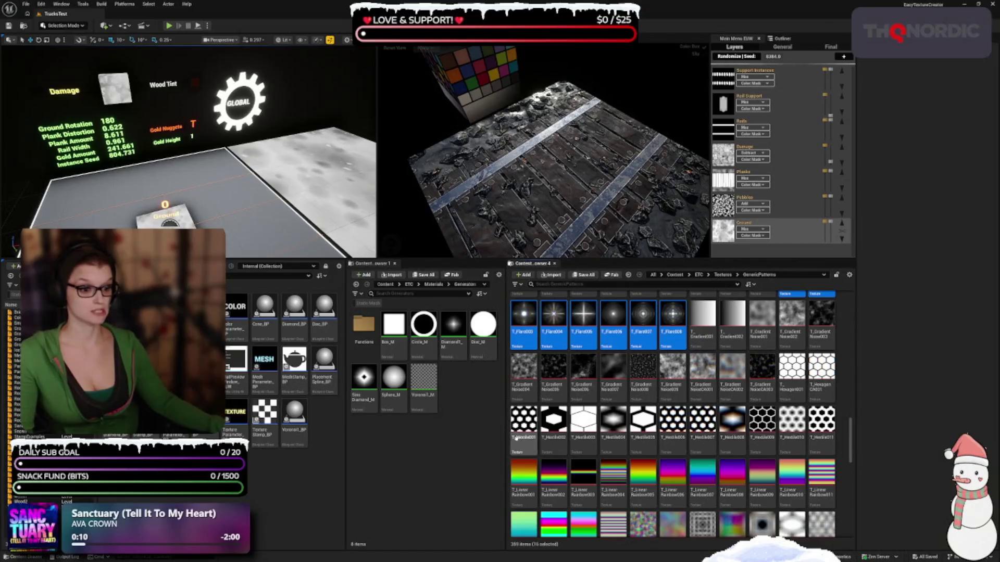
pyautogui.keyDown('ctrl'); pyautogui.click(553, 424); pyautogui.keyUp('ctrl')
pyautogui.keyDown('ctrl'); pyautogui.click(583, 424); pyautogui.keyUp('ctrl')
pyautogui.keyDown('ctrl'); pyautogui.click(613, 424); pyautogui.keyUp('ctrl')
pyautogui.keyDown('ctrl'); pyautogui.click(643, 424); pyautogui.keyUp('ctrl')
pyautogui.keyDown('ctrl'); pyautogui.click(673, 425); pyautogui.keyUp('ctrl')
pyautogui.keyDown('ctrl'); pyautogui.click(702, 425); pyautogui.keyUp('ctrl')
pyautogui.keyDown('ctrl'); pyautogui.click(733, 425); pyautogui.keyUp('ctrl')
pyautogui.keyDown('ctrl'); pyautogui.click(762, 424); pyautogui.keyUp('ctrl')
pyautogui.keyDown('ctrl'); pyautogui.click(792, 424); pyautogui.keyUp('ctrl')
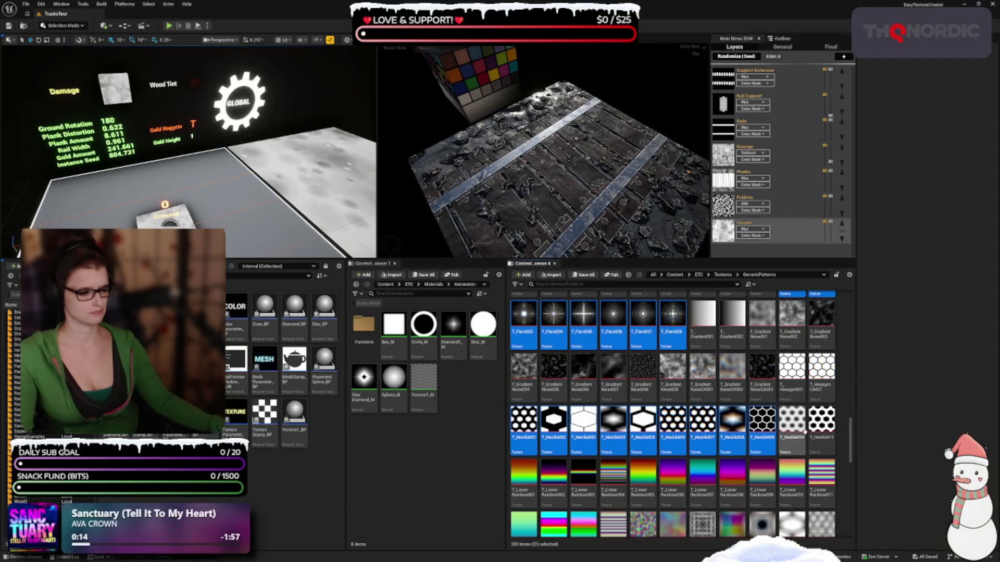
pyautogui.keyDown('ctrl'); pyautogui.click(821, 424); pyautogui.keyUp('ctrl')
pyautogui.keyDown('ctrl'); pyautogui.click(822, 384); pyautogui.keyUp('ctrl')
pyautogui.keyDown('ctrl'); pyautogui.click(791, 384); pyautogui.keyUp('ctrl')
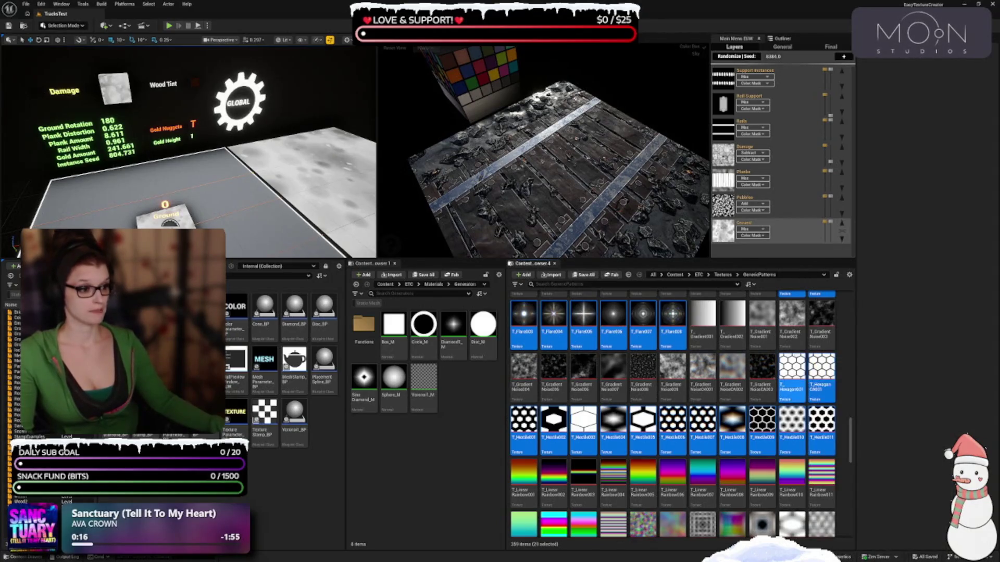
# - Add the first row of ten RadialFlare textures to the selection
pyautogui.scroll(-5, 586, 432)
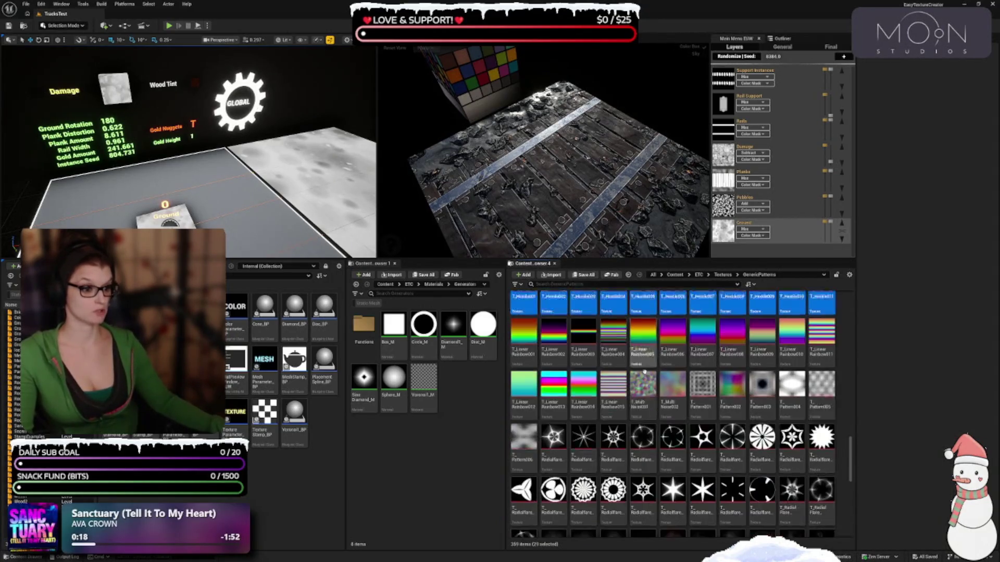
pyautogui.keyDown('ctrl'); pyautogui.click(549, 414); pyautogui.keyUp('ctrl')
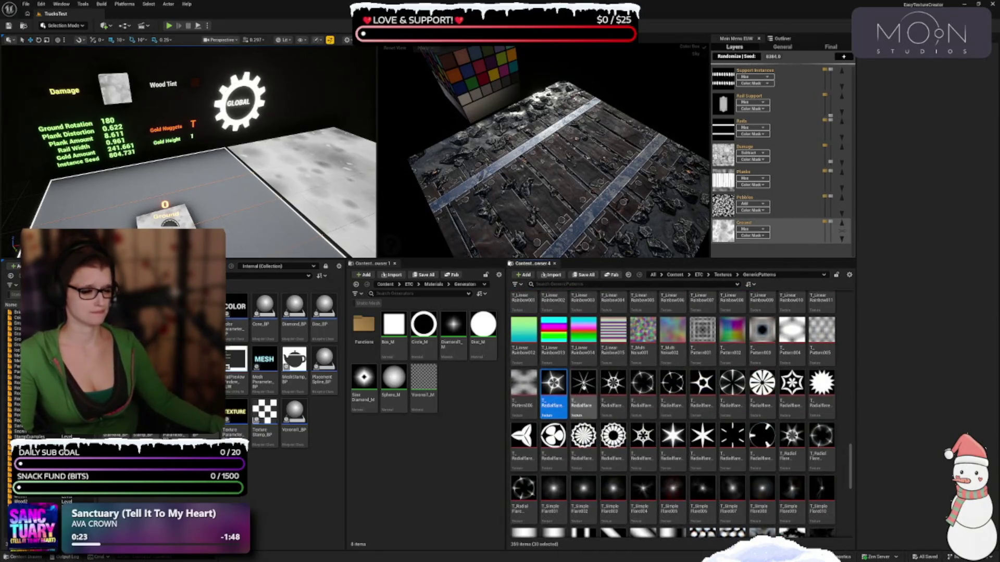
pyautogui.keyDown('ctrl'); pyautogui.click(582, 385); pyautogui.keyUp('ctrl')
pyautogui.keyDown('ctrl'); pyautogui.click(612, 385); pyautogui.keyUp('ctrl')
pyautogui.keyDown('ctrl'); pyautogui.click(643, 386); pyautogui.keyUp('ctrl')
pyautogui.keyDown('ctrl'); pyautogui.click(673, 385); pyautogui.keyUp('ctrl')
pyautogui.keyDown('ctrl'); pyautogui.click(702, 385); pyautogui.keyUp('ctrl')
pyautogui.keyDown('ctrl'); pyautogui.click(732, 385); pyautogui.keyUp('ctrl')
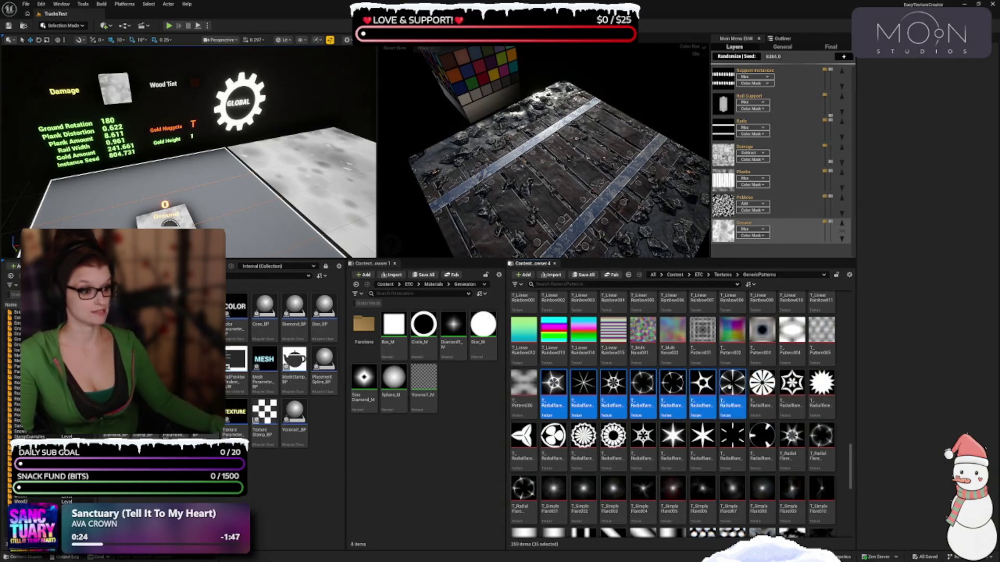
pyautogui.keyDown('ctrl'); pyautogui.click(761, 386); pyautogui.keyUp('ctrl')
pyautogui.keyDown('ctrl'); pyautogui.click(791, 385); pyautogui.keyUp('ctrl')
pyautogui.keyDown('ctrl'); pyautogui.click(821, 386); pyautogui.keyUp('ctrl')
# - Add the next row of ten RadialFlare textures to the selection
pyautogui.keyDown('ctrl'); pyautogui.click(553, 437); pyautogui.keyUp('ctrl')
pyautogui.keyDown('ctrl'); pyautogui.click(583, 437); pyautogui.keyUp('ctrl')
pyautogui.keyDown('ctrl'); pyautogui.click(612, 438); pyautogui.keyUp('ctrl')
pyautogui.keyDown('ctrl'); pyautogui.click(642, 437); pyautogui.keyUp('ctrl')
pyautogui.keyDown('ctrl'); pyautogui.click(672, 438); pyautogui.keyUp('ctrl')
pyautogui.keyDown('ctrl'); pyautogui.click(702, 438); pyautogui.keyUp('ctrl')
pyautogui.keyDown('ctrl'); pyautogui.click(732, 437); pyautogui.keyUp('ctrl')
pyautogui.keyDown('ctrl'); pyautogui.click(761, 438); pyautogui.keyUp('ctrl')
pyautogui.keyDown('ctrl'); pyautogui.click(791, 438); pyautogui.keyUp('ctrl')
pyautogui.keyDown('ctrl'); pyautogui.click(821, 437); pyautogui.keyUp('ctrl')
pyautogui.scroll(-2, 672, 395)
# - Add the last T_Radial Flare texture and the missed RadialFlare texture to the selection
pyautogui.keyDown('ctrl'); pyautogui.click(523, 432); pyautogui.keyUp('ctrl')
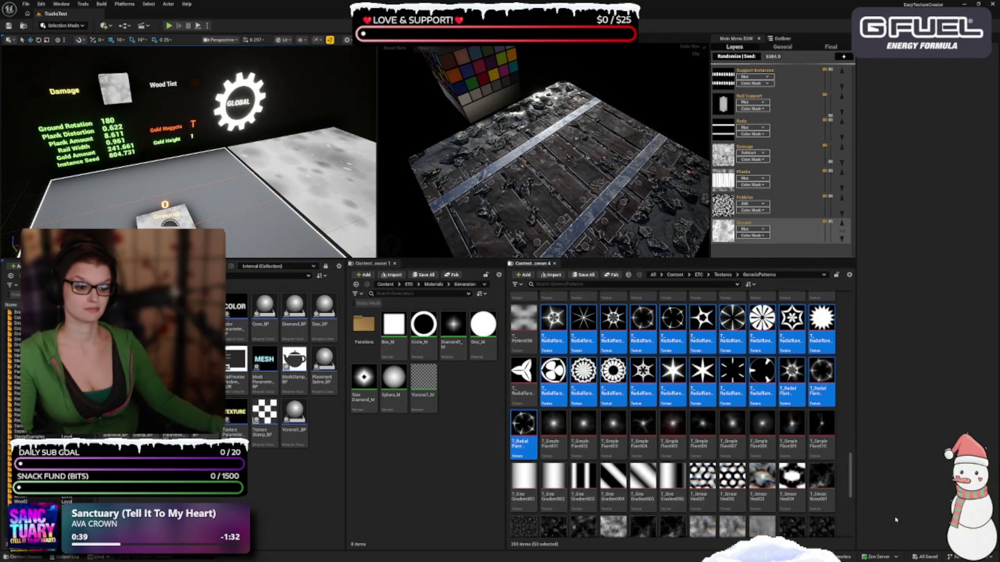
pyautogui.scroll(-1, 702, 432)
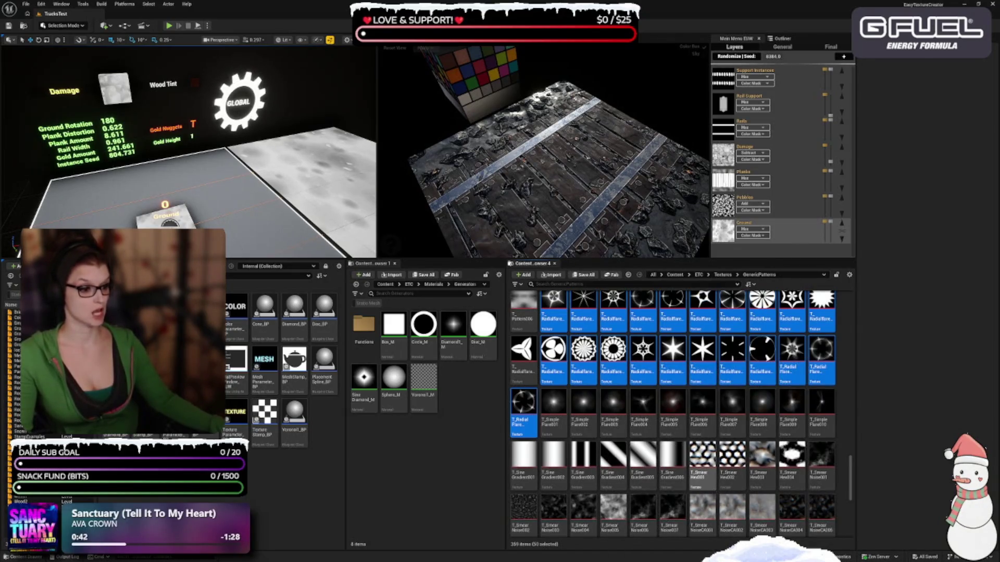
pyautogui.scroll(-2, 700, 471)
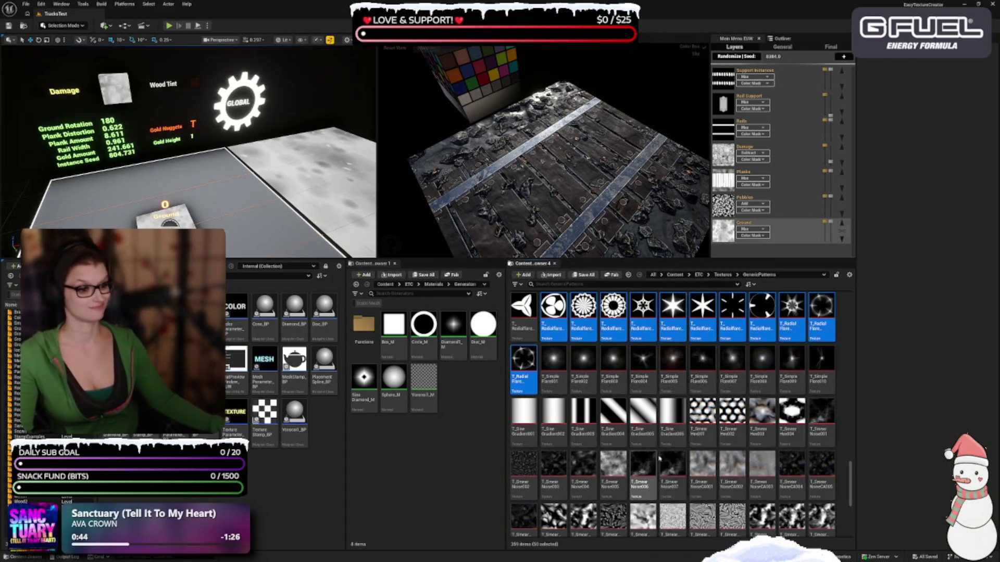
pyautogui.scroll(-5, 664, 447)
pyautogui.scroll(-2, 616, 388)
pyautogui.scroll(-1, 600, 387)
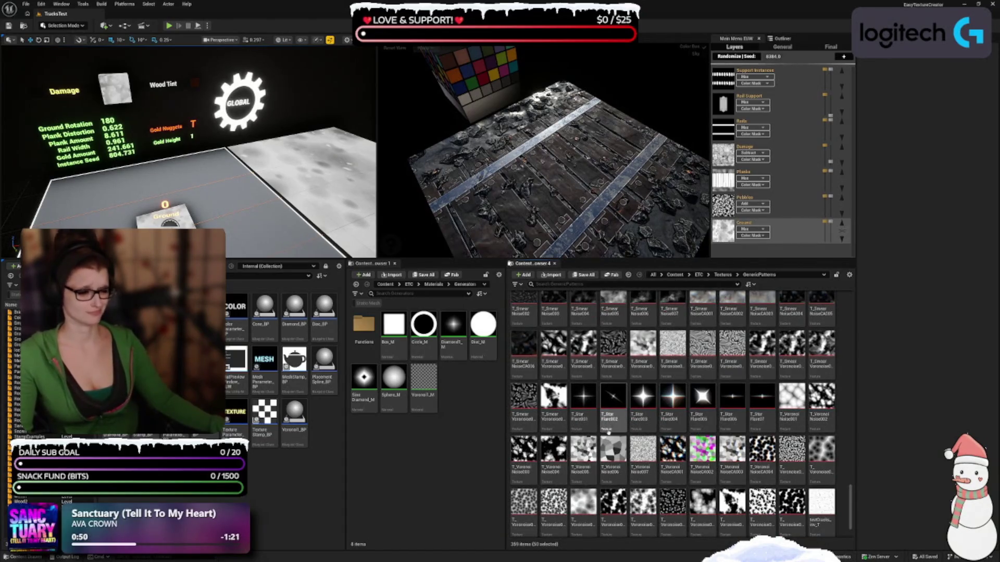
pyautogui.scroll(-2, 606, 393)
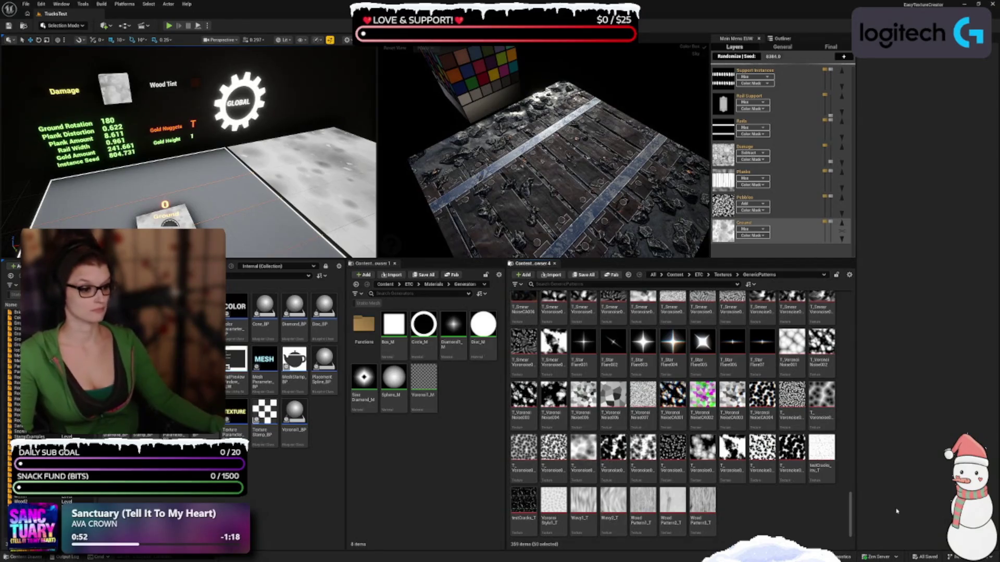
pyautogui.scroll(8, 677, 451)
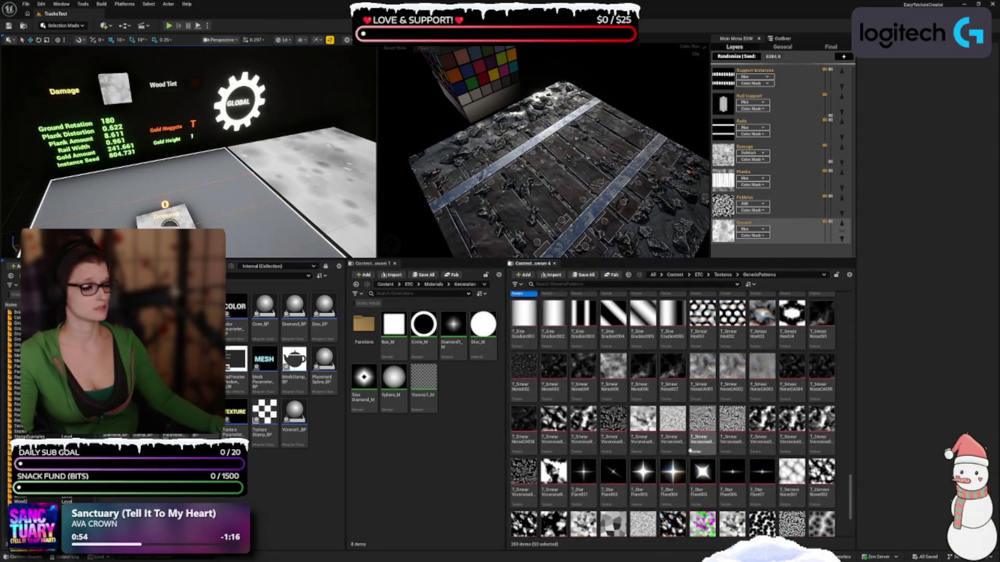
pyautogui.scroll(2, 544, 385)
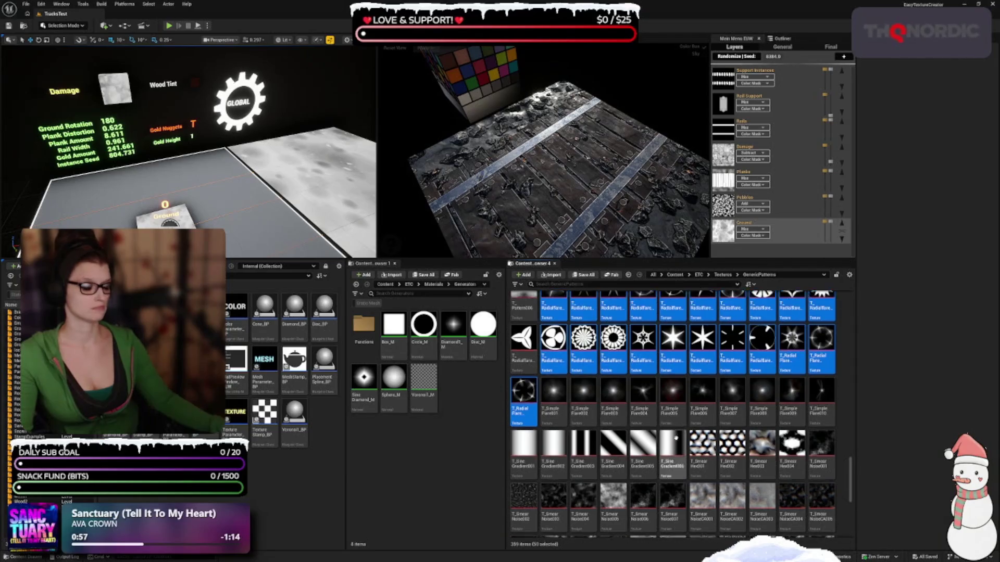
pyautogui.keyDown('ctrl'); pyautogui.click(526, 393); pyautogui.keyUp('ctrl')
pyautogui.scroll(1, 624, 445)
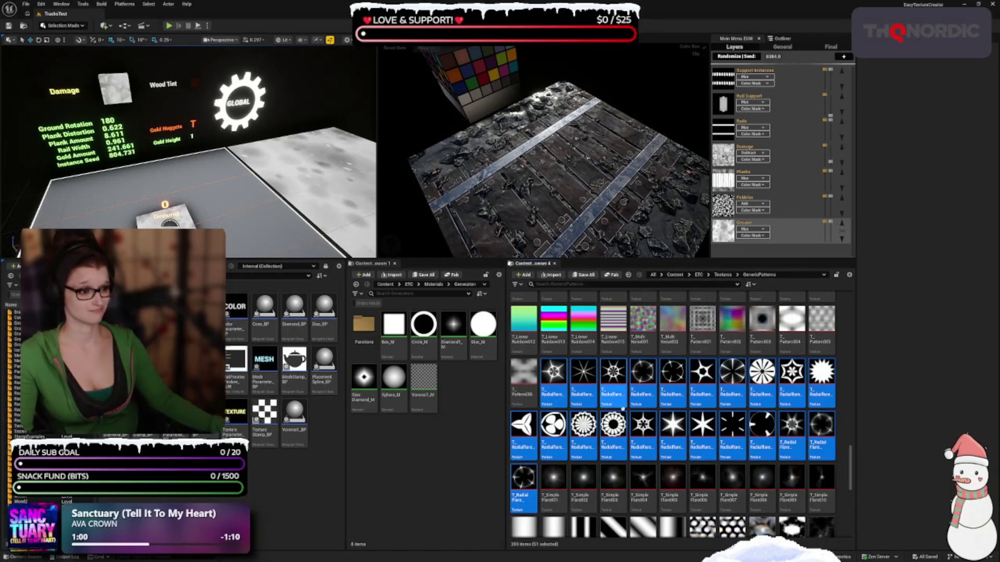
pyautogui.scroll(1, 625, 432)
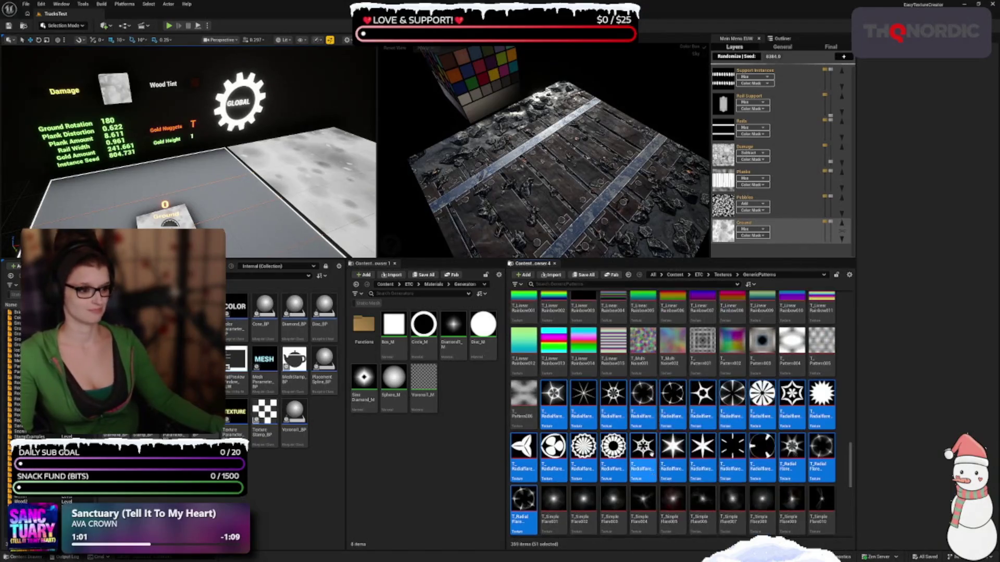
# - Edit the 51 selected textures together in the Property Matrix, then Save All
pyautogui.rightClick(584, 400)
pyautogui.moveTo(622, 272)
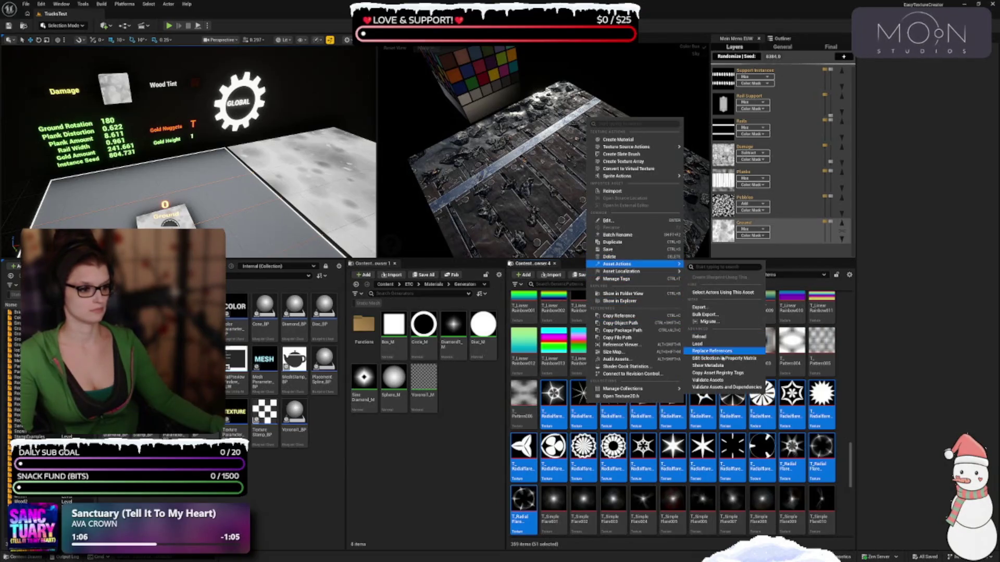
pyautogui.click(722, 359)
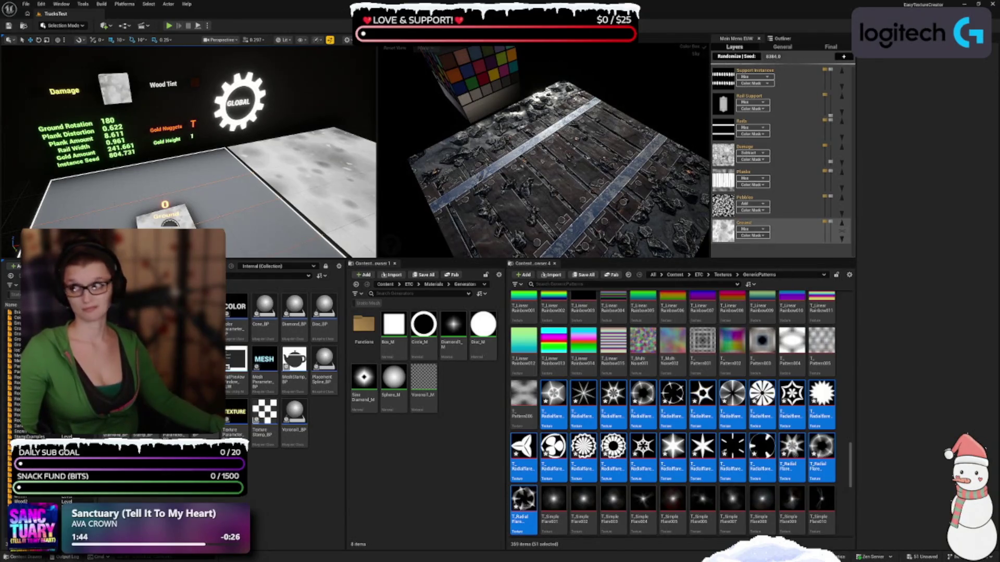
pyautogui.hotkey('ctrl', 'shift', 's')
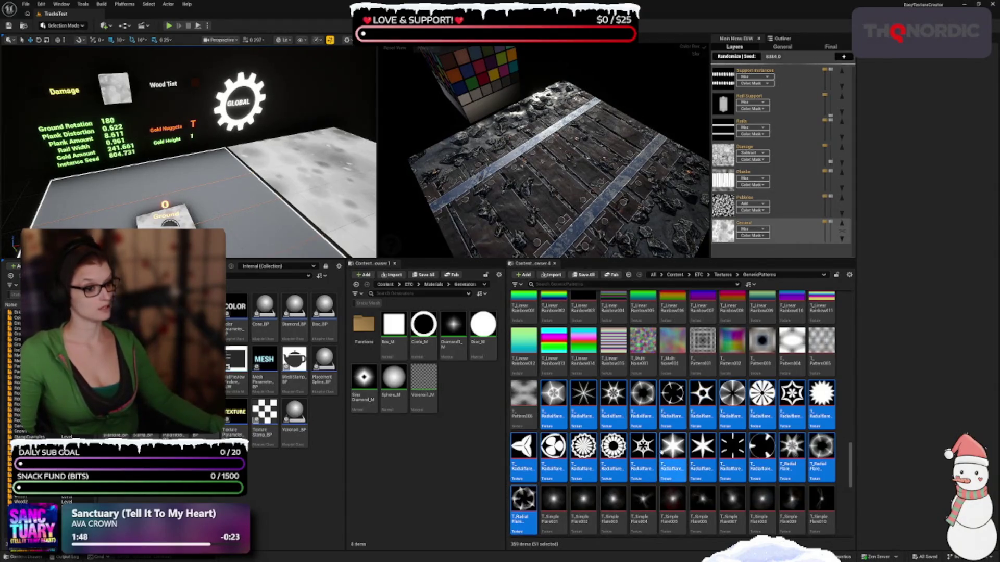
# - Save All the 51 edited flare textures again with Ctrl+Shift+S
pyautogui.scroll(-1, 659, 445)
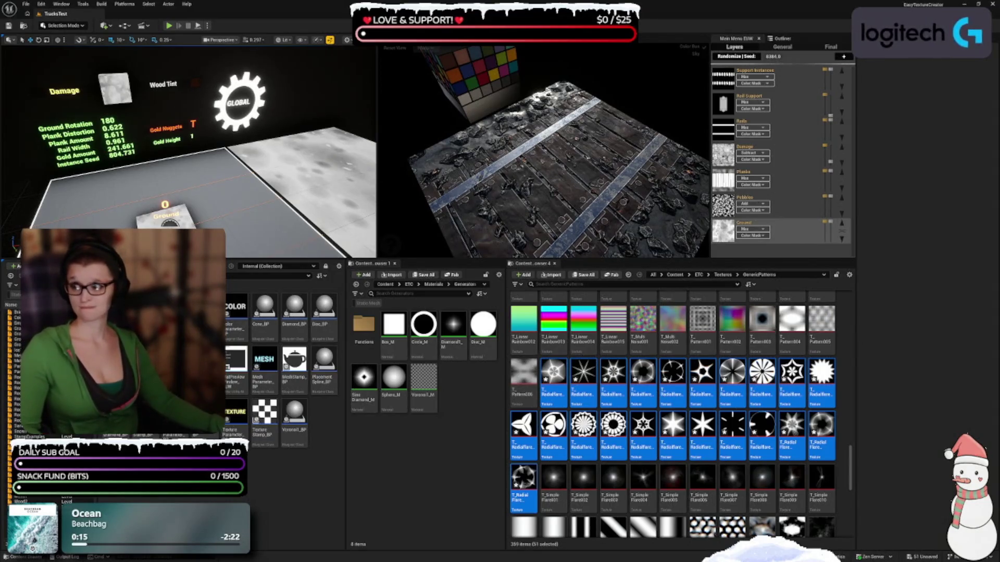
pyautogui.hotkey('ctrl', 'shift', 's')
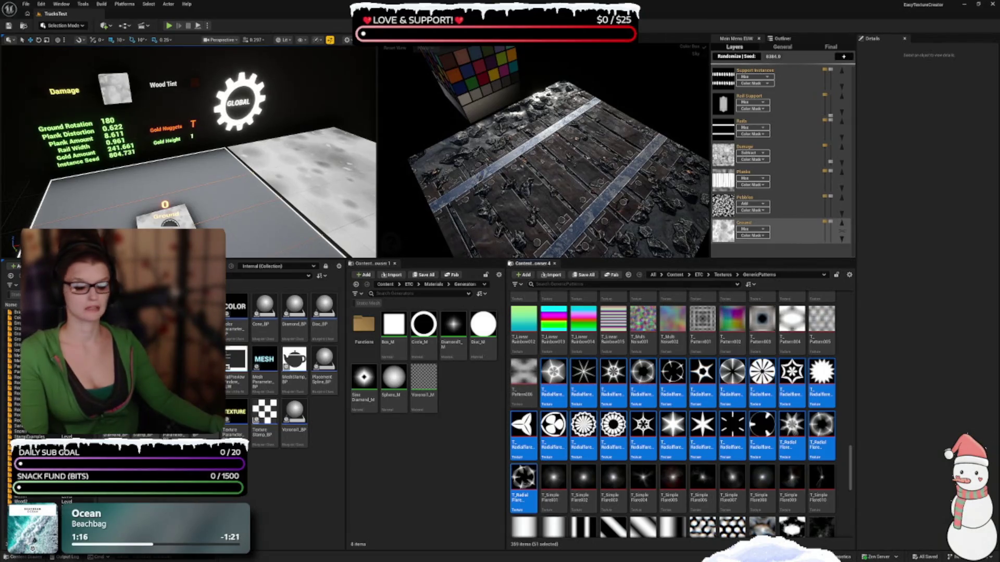
# - Reduce the selection to one texture, scroll to the top, and open Noise1_T's texture editor
pyautogui.click(673, 430)
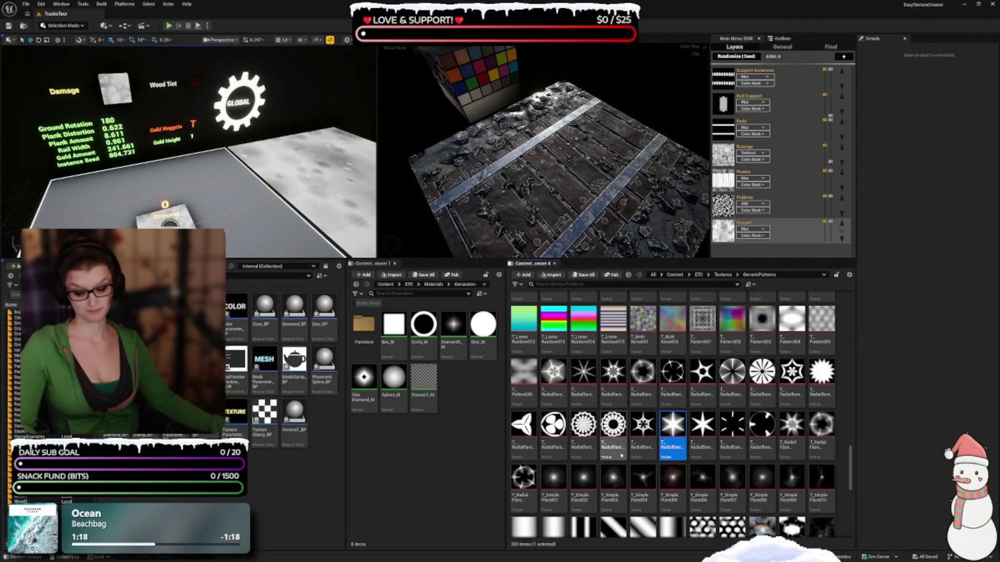
pyautogui.scroll(-1, 621, 458)
pyautogui.scroll(5, 622, 469)
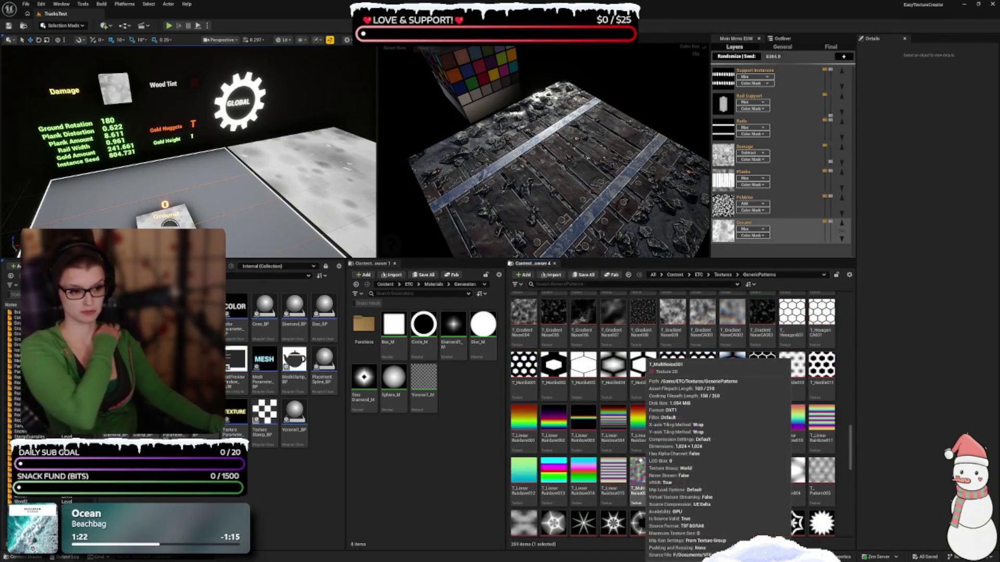
pyautogui.scroll(3, 632, 471)
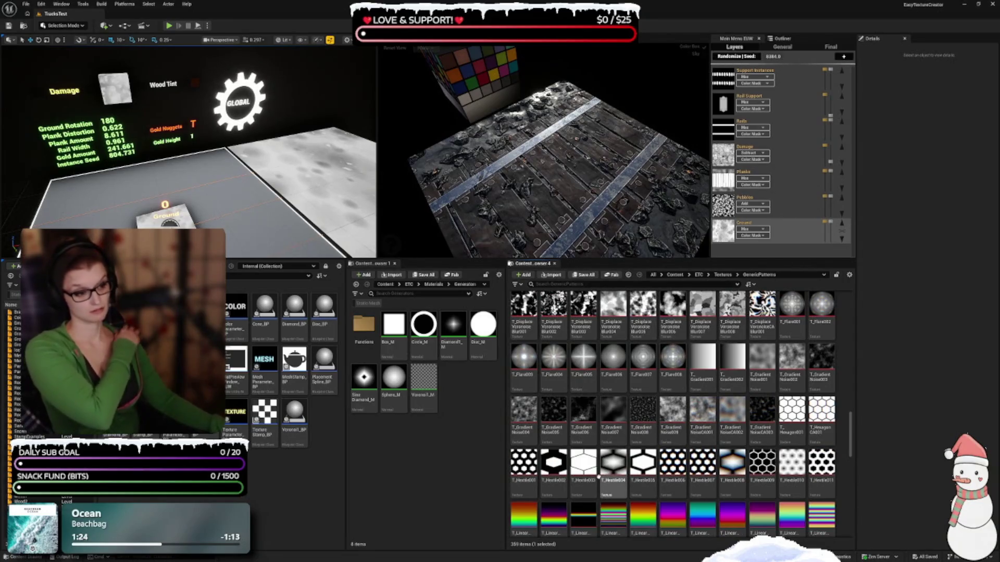
pyautogui.scroll(2, 612, 443)
pyautogui.scroll(8, 613, 444)
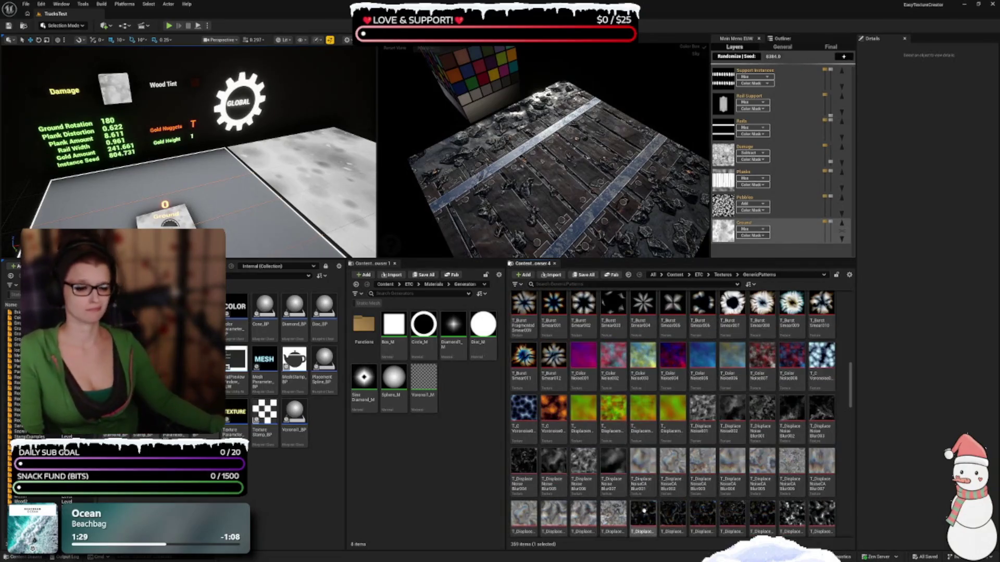
pyautogui.scroll(6, 624, 440)
pyautogui.scroll(3, 623, 454)
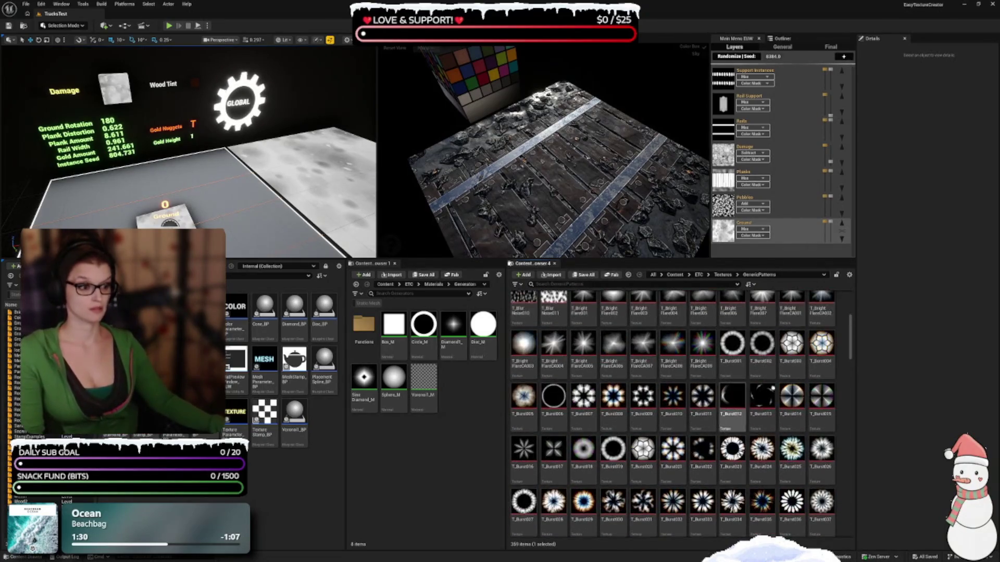
pyautogui.scroll(3, 844, 304)
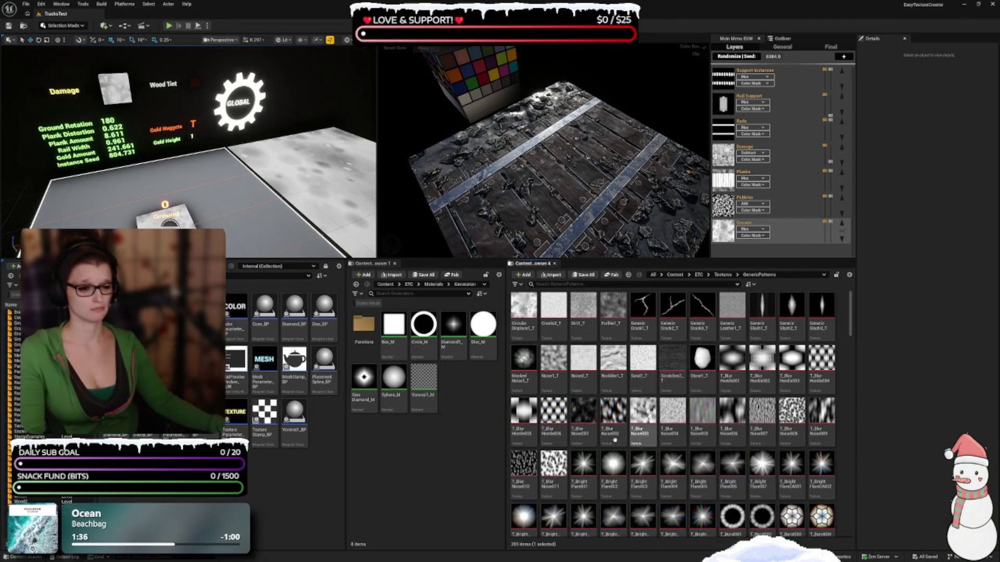
pyautogui.click(556, 384)
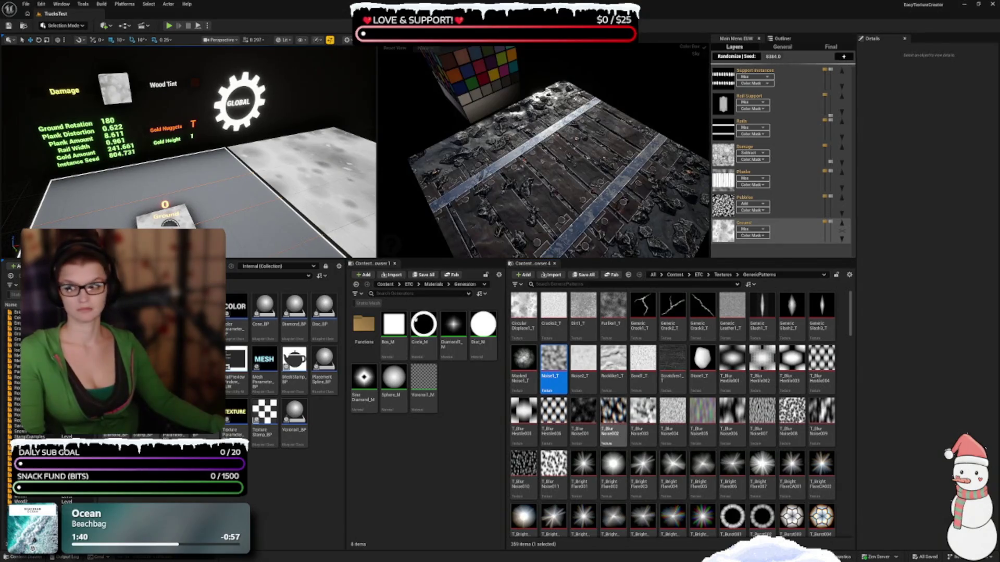
pyautogui.doubleClick(554, 368)
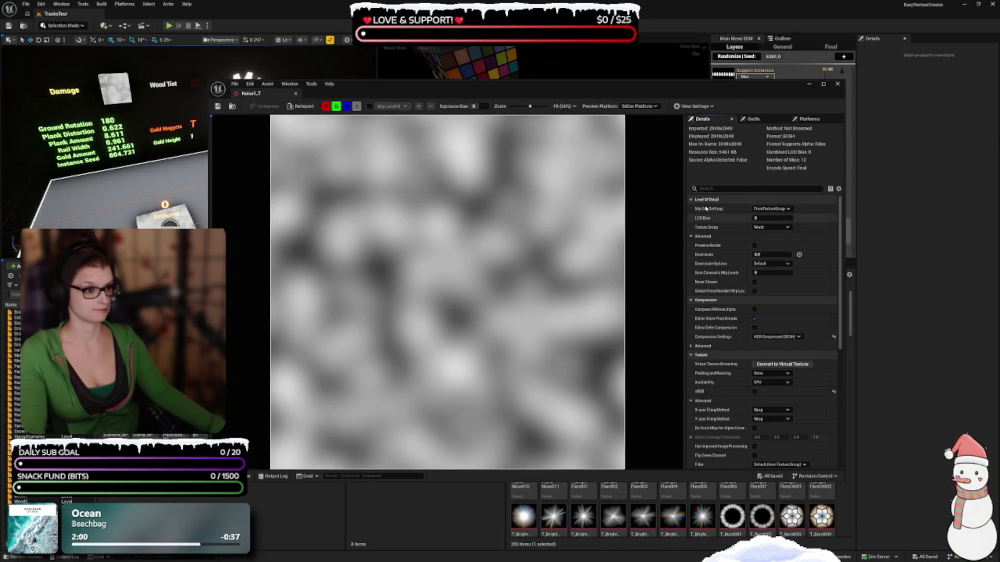
# - Keep Noise1_T's mip generation FromTextureGroup and downscale Default, then close its texture editor
pyautogui.click(775, 208)
pyautogui.click(773, 208)
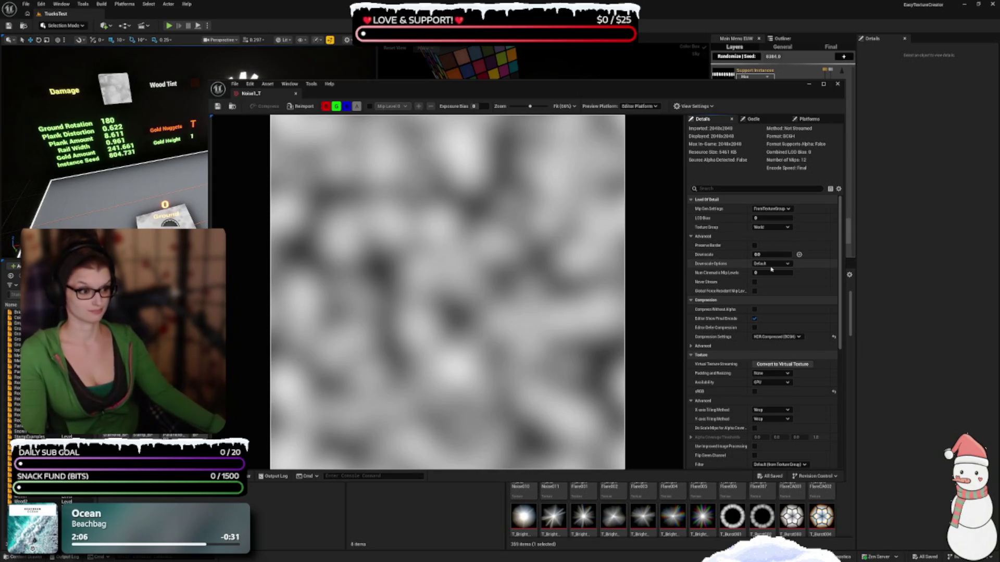
pyautogui.click(771, 264)
pyautogui.click(771, 267)
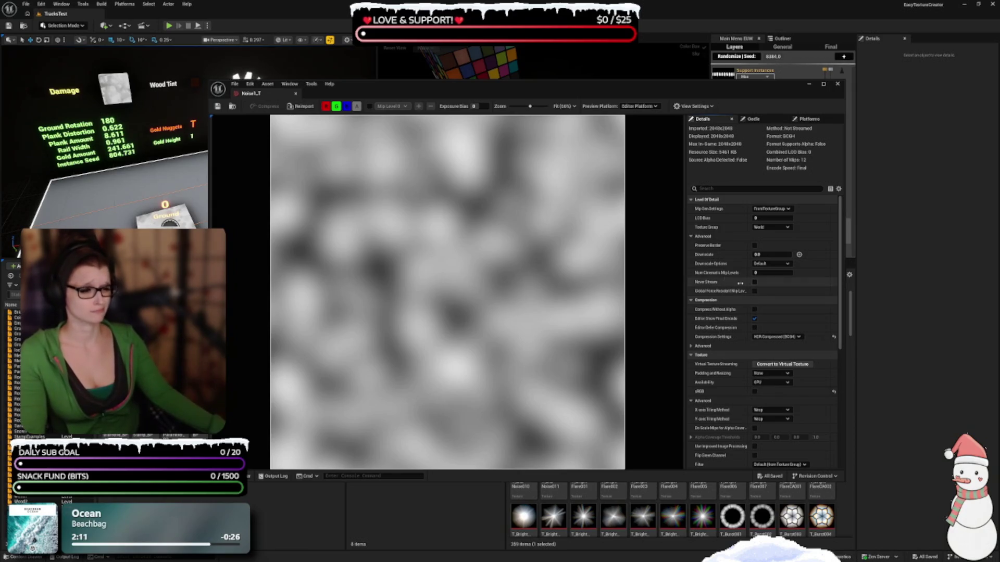
pyautogui.scroll(-2, 708, 281)
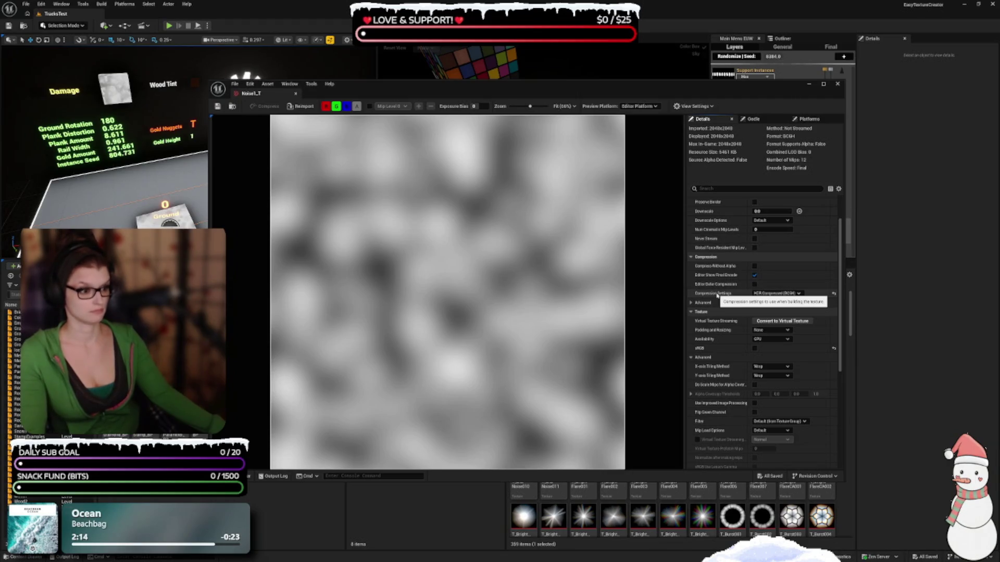
pyautogui.click(837, 84)
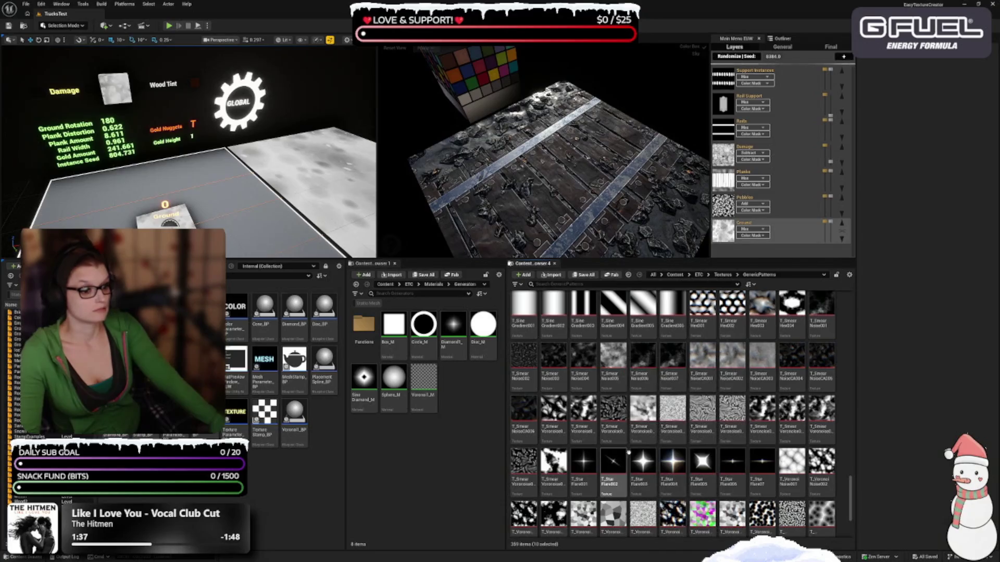
# - Add the seven star flare textures, starting at T_Star Flare001, to the selection
pyautogui.scroll(-1, 625, 450)
pyautogui.keyDown('ctrl'); pyautogui.click(591, 439); pyautogui.keyUp('ctrl')
pyautogui.keyDown('ctrl'); pyautogui.click(613, 437); pyautogui.keyUp('ctrl')
pyautogui.keyDown('ctrl'); pyautogui.click(643, 437); pyautogui.keyUp('ctrl')
pyautogui.keyDown('ctrl'); pyautogui.click(673, 437); pyautogui.keyUp('ctrl')
pyautogui.keyDown('ctrl'); pyautogui.click(702, 437); pyautogui.keyUp('ctrl')
pyautogui.keyDown('ctrl'); pyautogui.click(720, 432); pyautogui.keyUp('ctrl')
pyautogui.keyDown('ctrl'); pyautogui.click(762, 435); pyautogui.keyUp('ctrl')
# - Edit the 17 selected SimpleFlare and StarFlare textures in a Property Matrix
pyautogui.scroll(-3, 761, 435)
pyautogui.scroll(3, 677, 433)
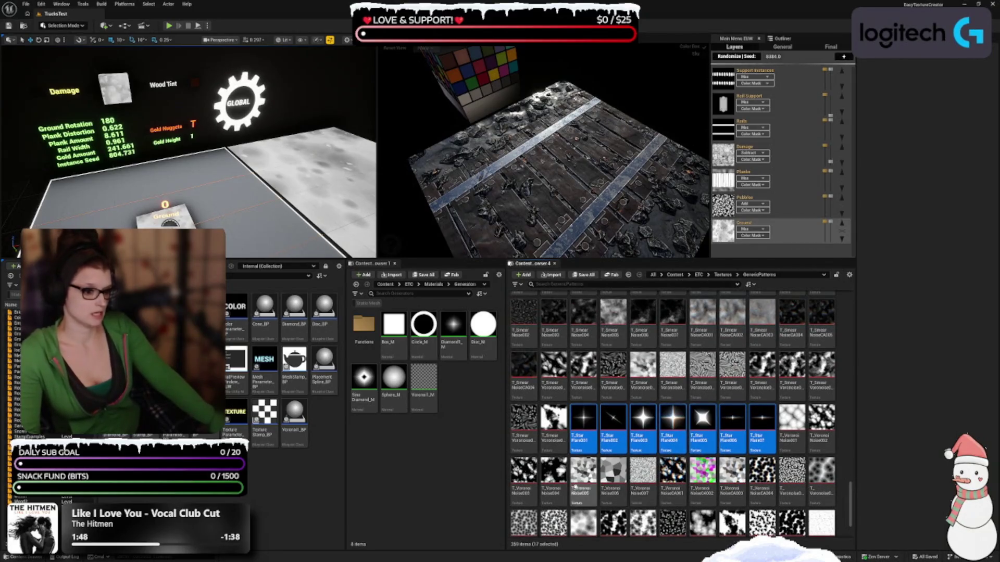
pyautogui.scroll(3, 677, 433)
pyautogui.scroll(6, 676, 433)
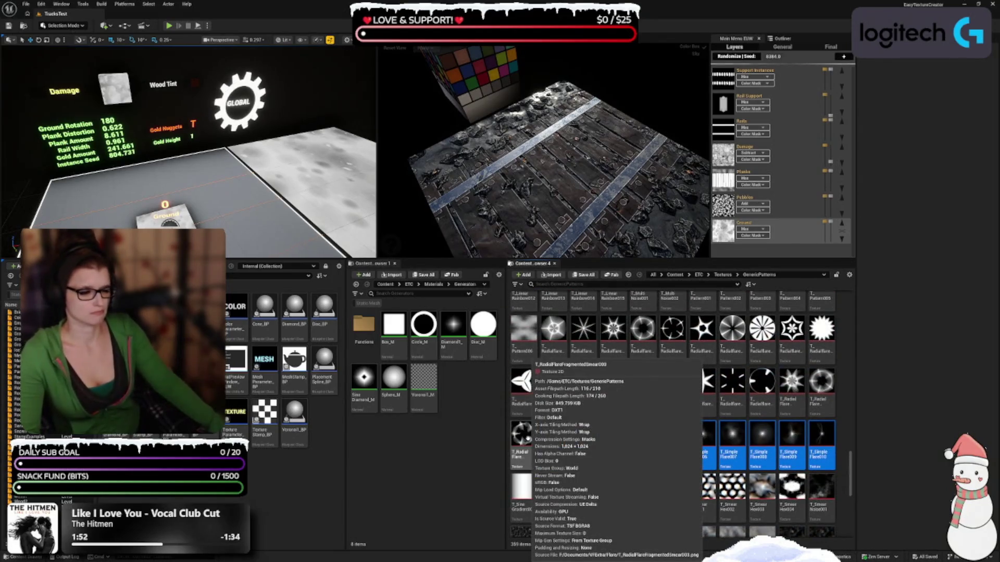
pyautogui.rightClick(675, 446)
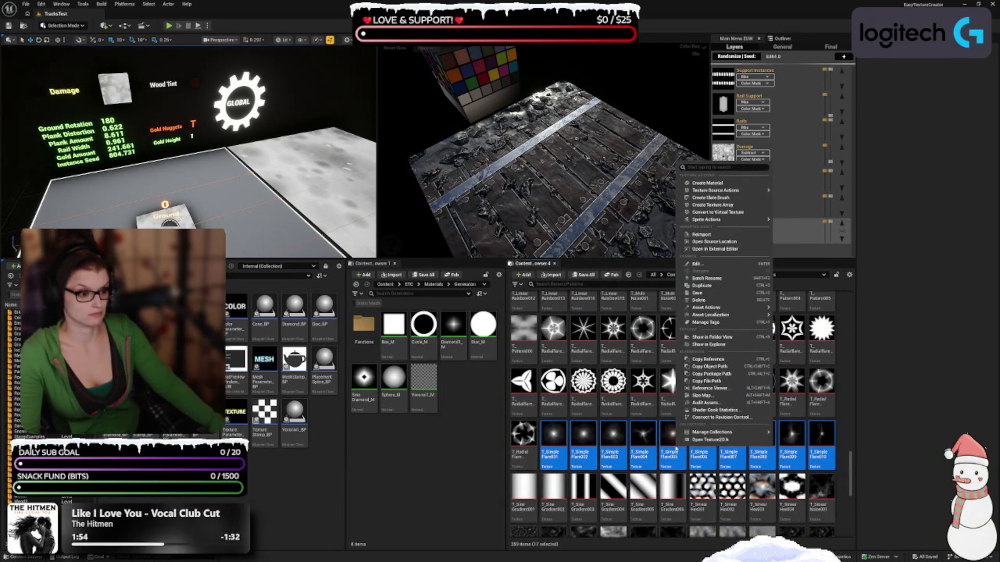
pyautogui.moveTo(729, 308)
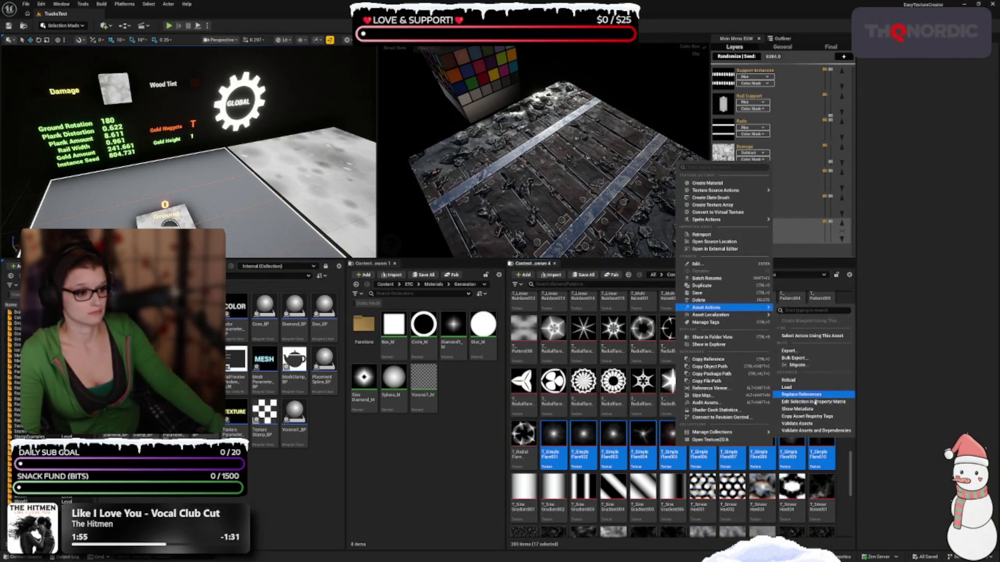
pyautogui.click(815, 401)
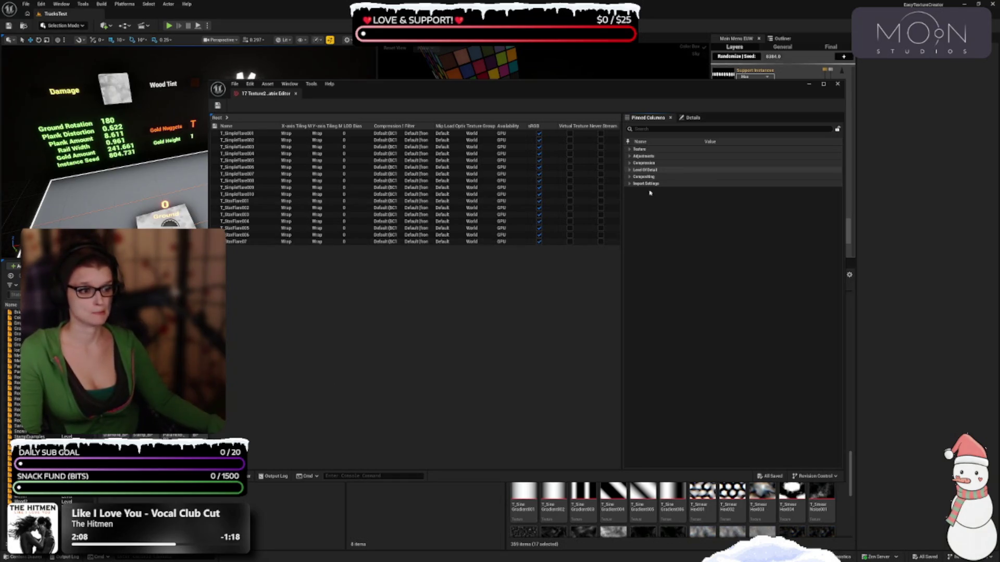
# - In the Texture category, turn sRGB off for the 17 SimpleFlare and StarFlare textures, keep Mip Load Options at Default, and save
pyautogui.click(630, 177)
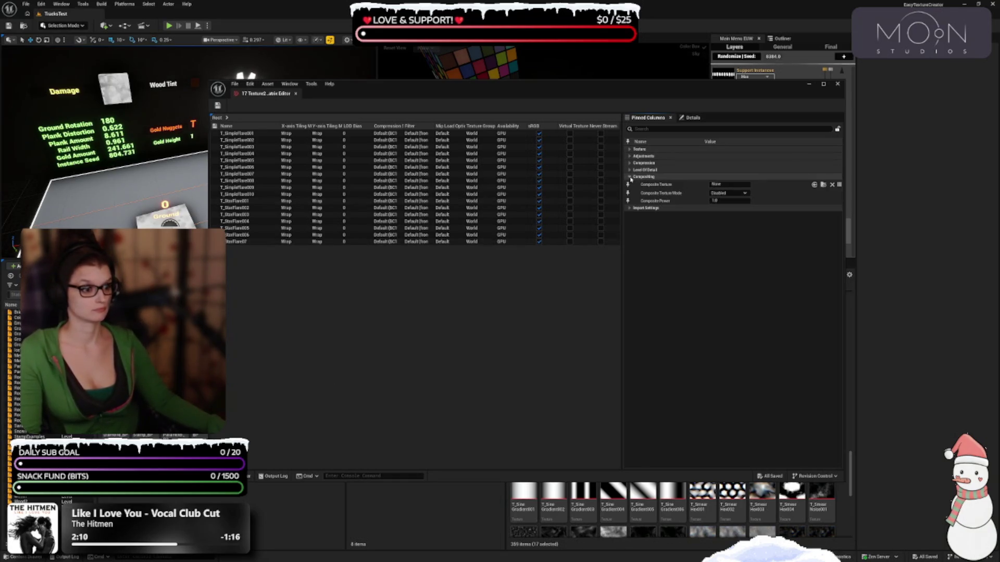
pyautogui.click(630, 177)
pyautogui.click(629, 170)
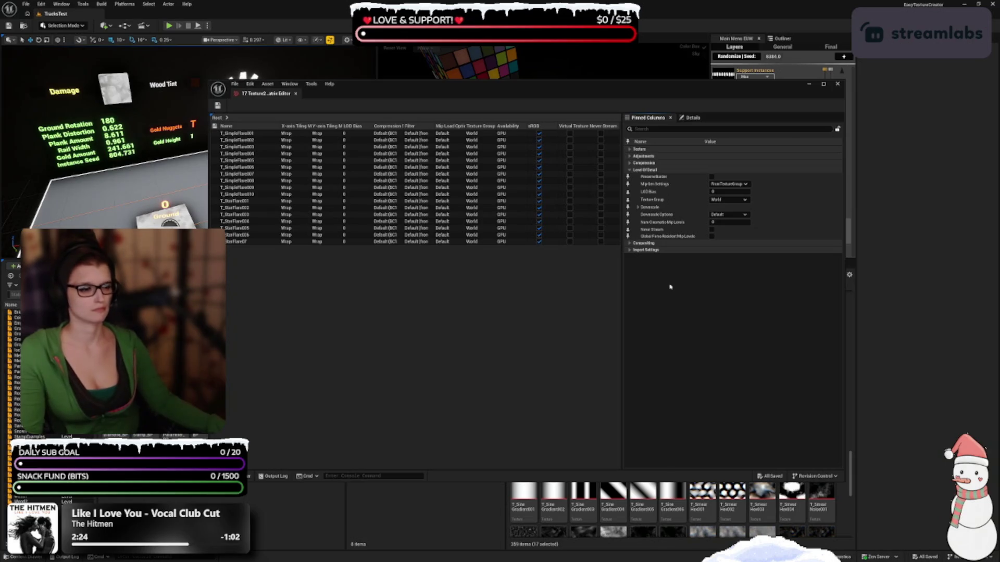
pyautogui.click(638, 149)
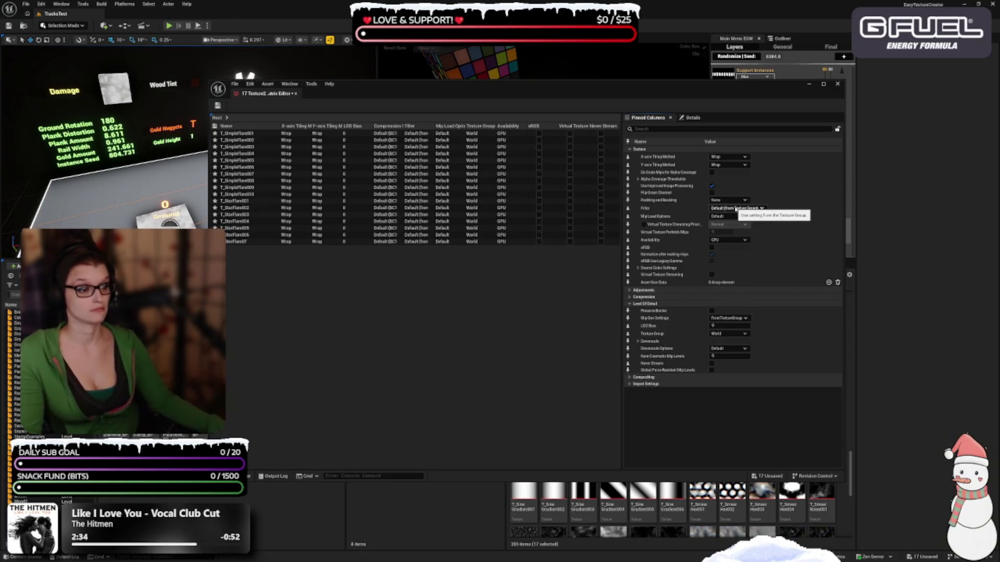
pyautogui.click(727, 216)
pyautogui.click(718, 223)
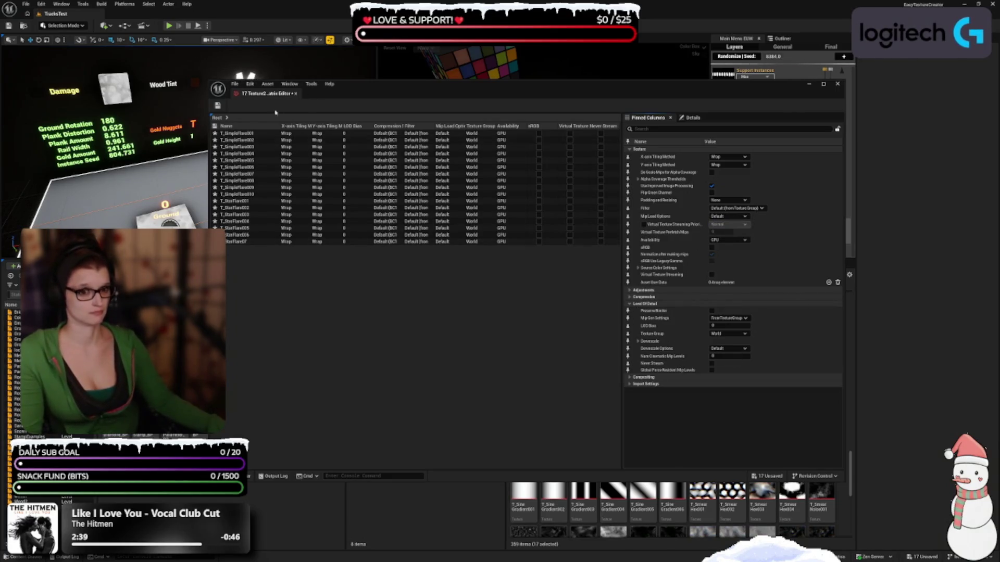
pyautogui.click(218, 105)
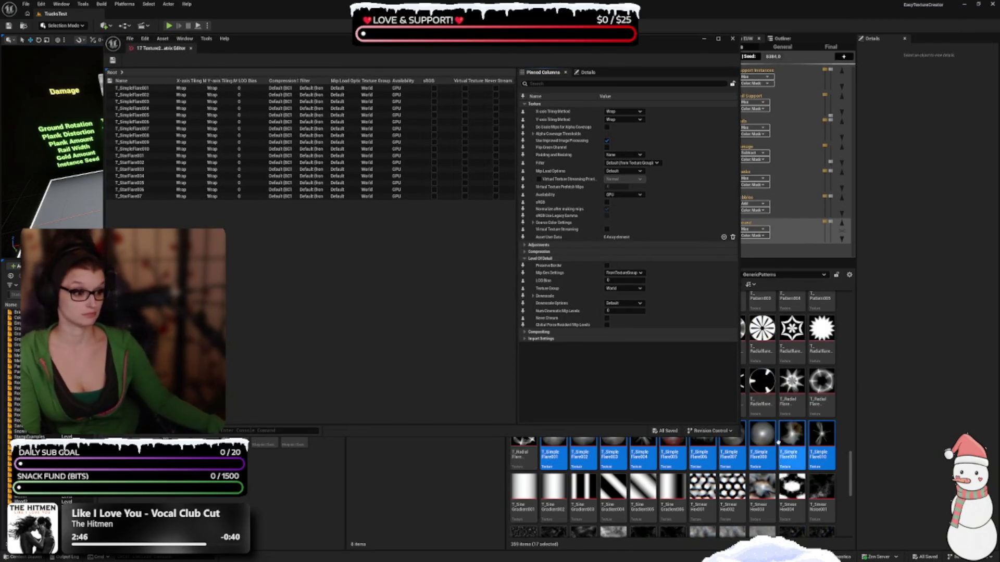
# - Set Compression Settings to Masks (no sRGB) for all 17 flare textures
pyautogui.moveTo(760, 338)
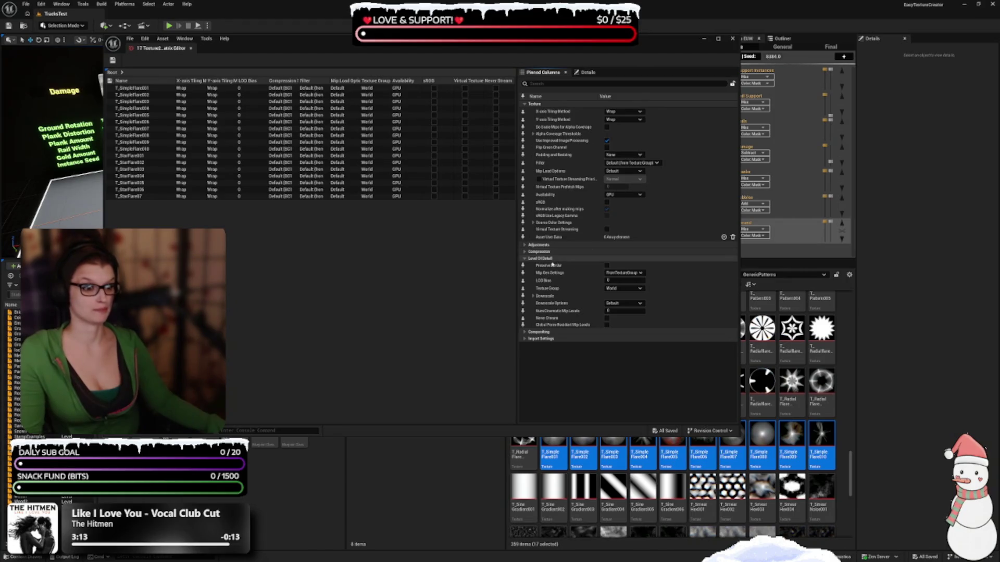
pyautogui.click(536, 251)
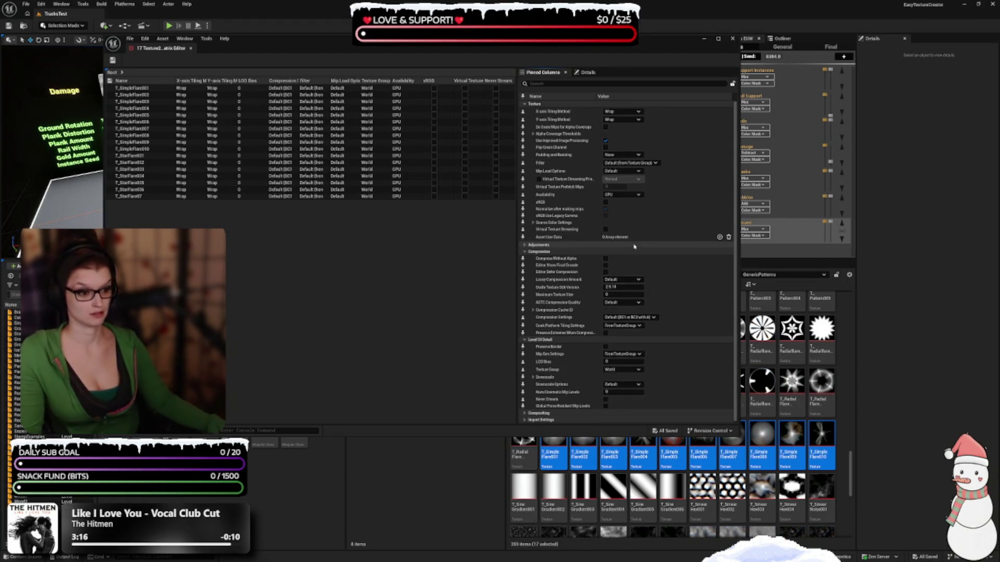
pyautogui.click(641, 317)
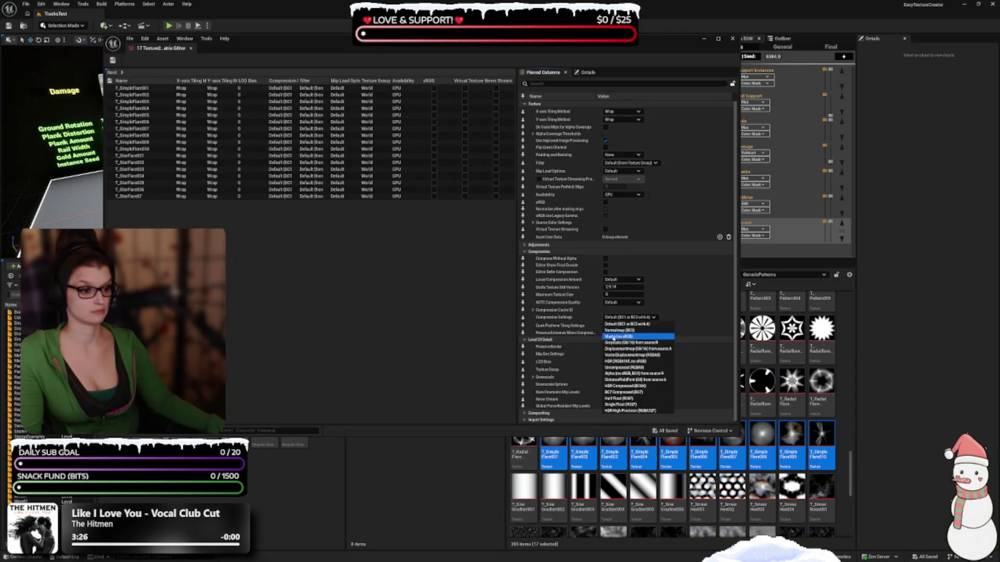
pyautogui.click(614, 337)
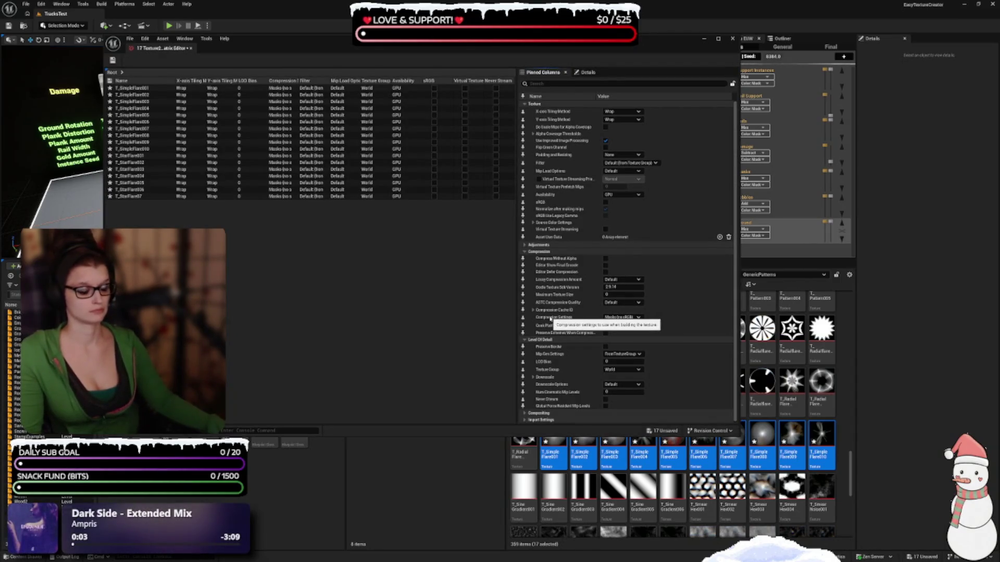
# - Revert compression to Default (BC1 or BC3 with A), save, and close the Property Matrix
pyautogui.click(620, 318)
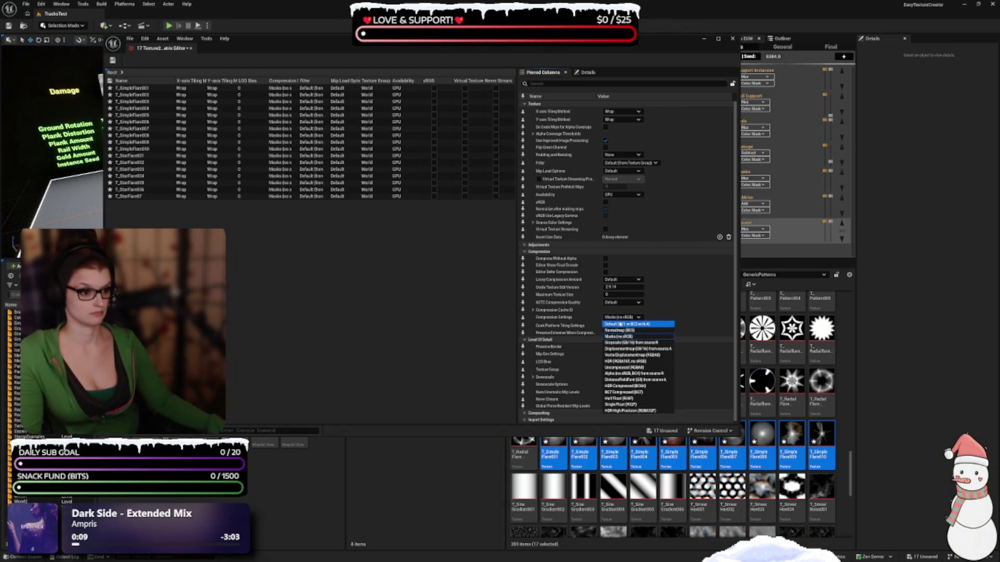
pyautogui.click(612, 324)
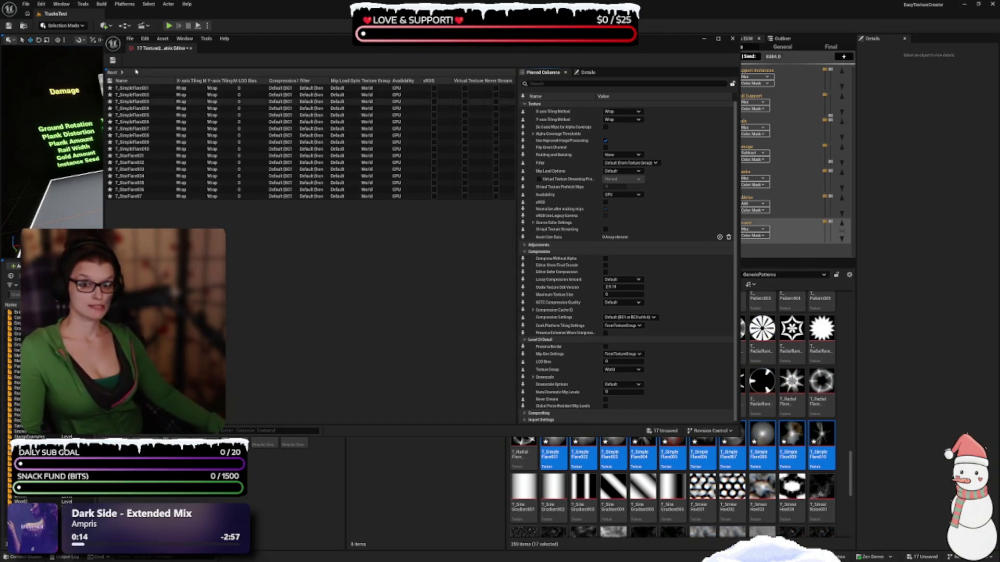
pyautogui.hotkey('ctrl', 's')
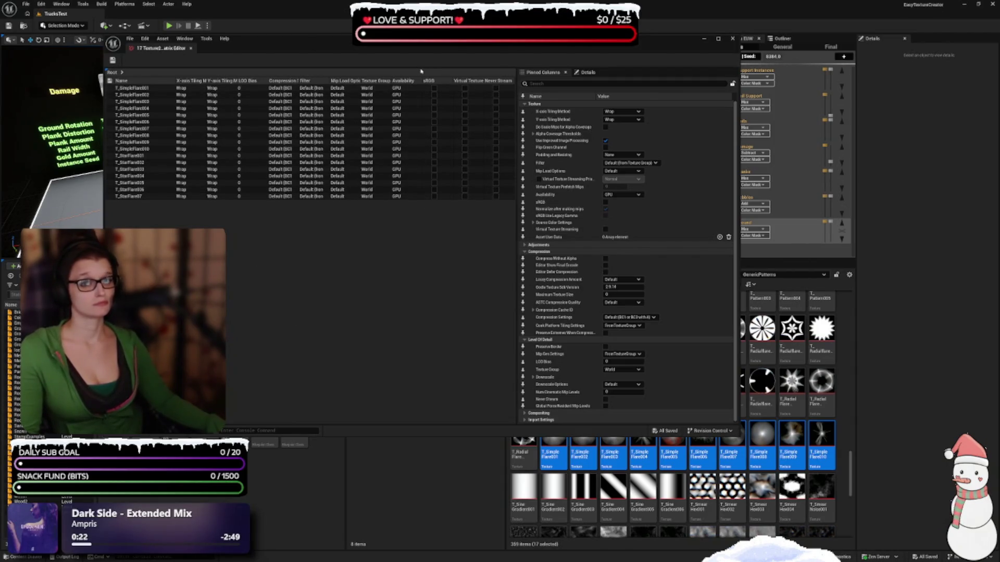
pyautogui.click(732, 39)
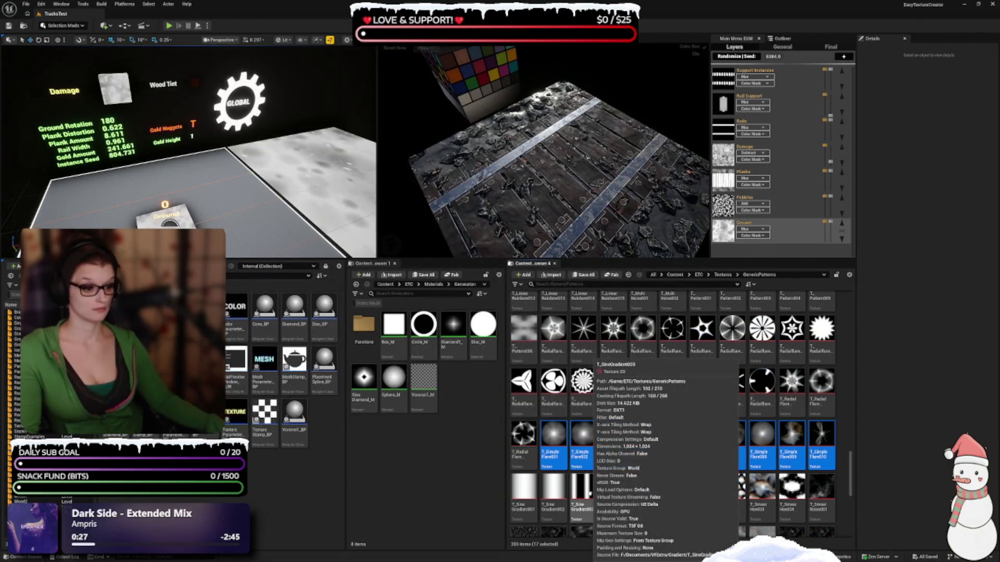
# - Leave a single gradient texture selected and make the level viewports taller
pyautogui.click(583, 492)
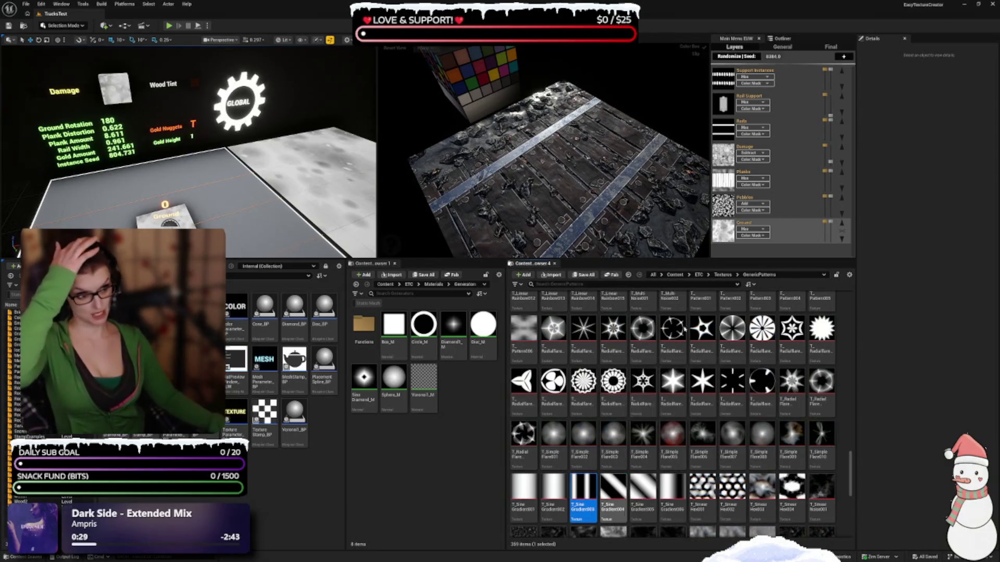
pyautogui.moveTo(664, 259)
pyautogui.mouseDown()
pyautogui.moveTo(657, 349)
pyautogui.moveTo(641, 344)
pyautogui.mouseUp()
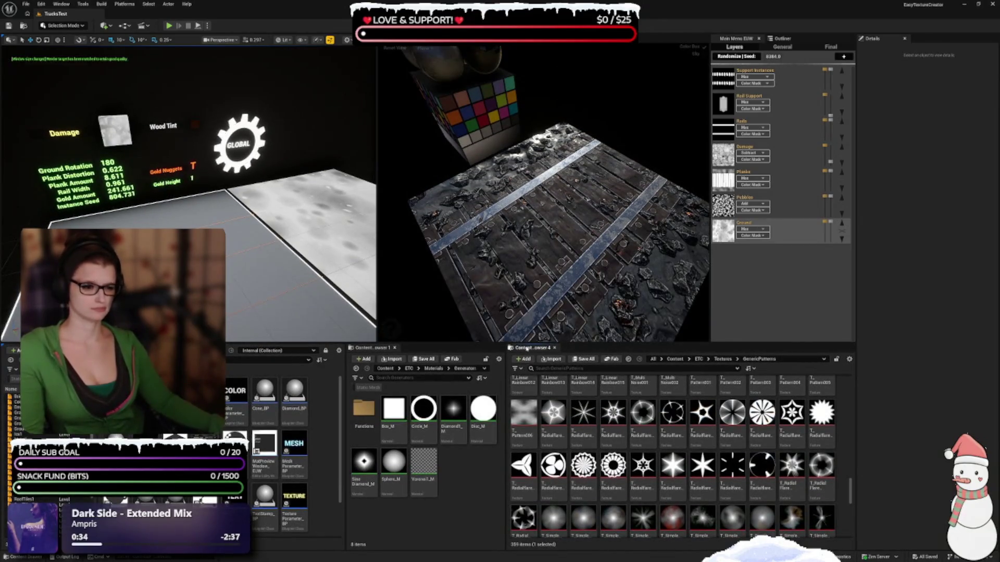
pyautogui.moveTo(498, 346); pyautogui.dragTo(489, 372)
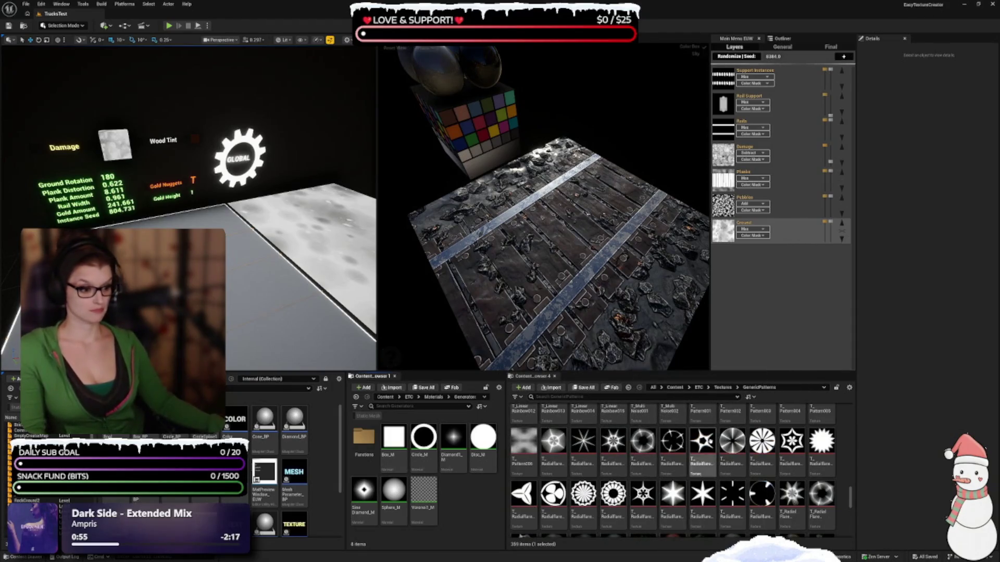
# - Scroll the GenericPatterns folder back to the top for review and adjust the panel split
pyautogui.scroll(1, 677, 463)
pyautogui.scroll(2, 750, 458)
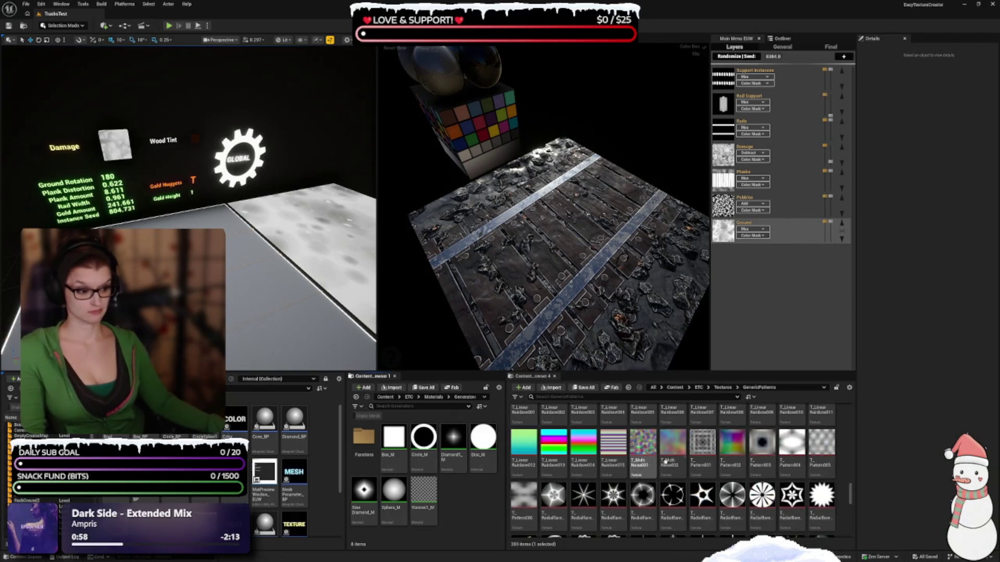
pyautogui.scroll(2, 632, 456)
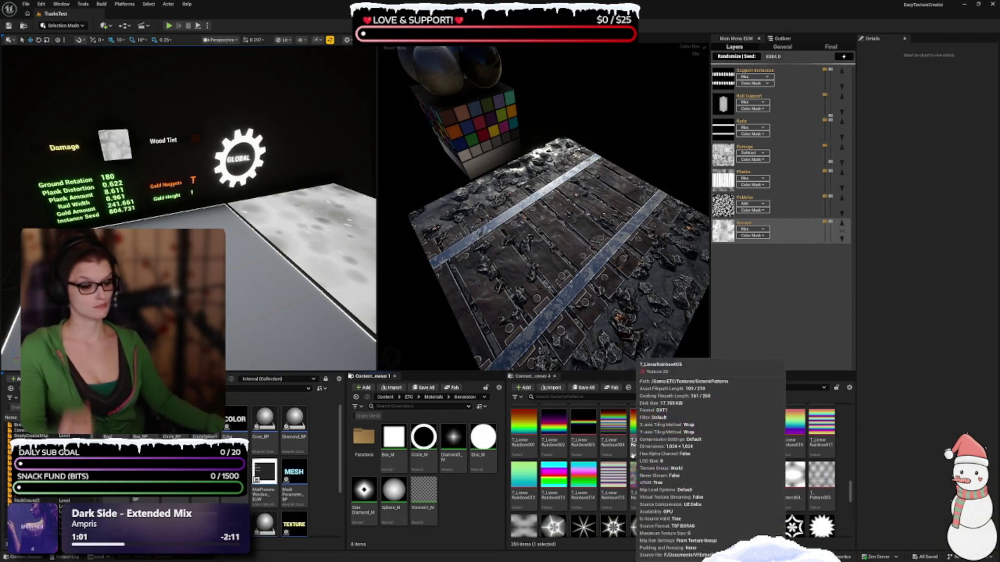
pyautogui.scroll(-10, 651, 456)
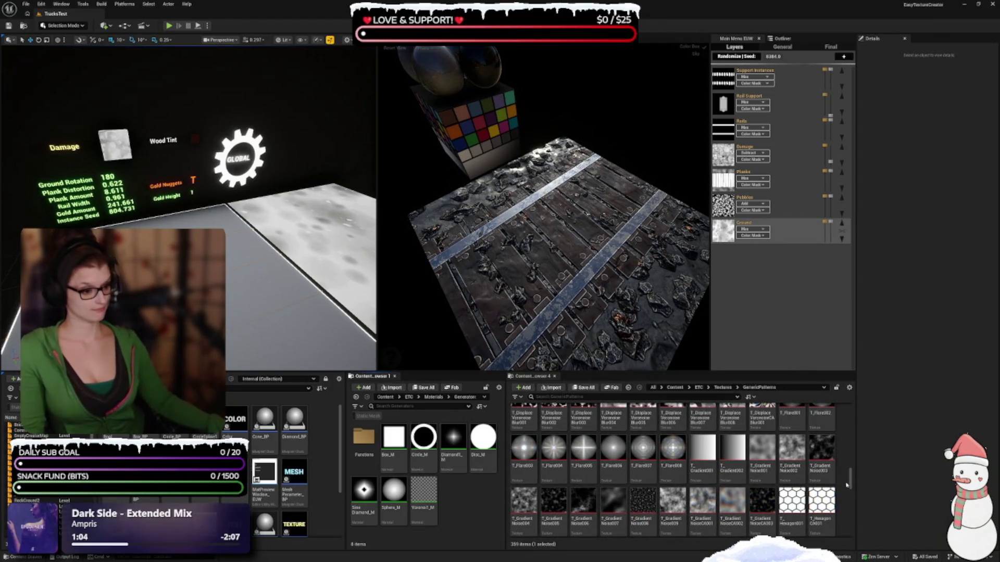
pyautogui.moveTo(850, 477); pyautogui.dragTo(851, 406)
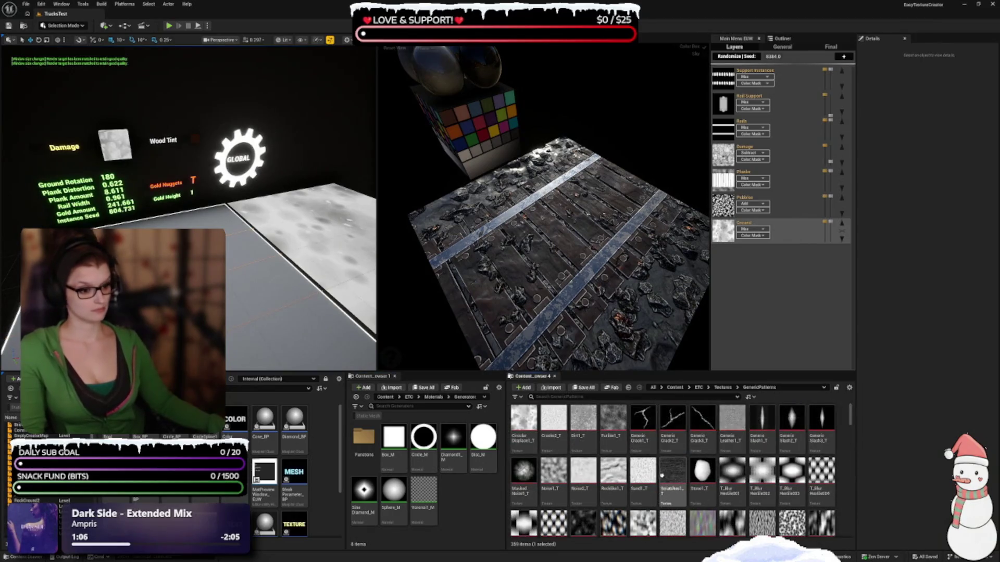
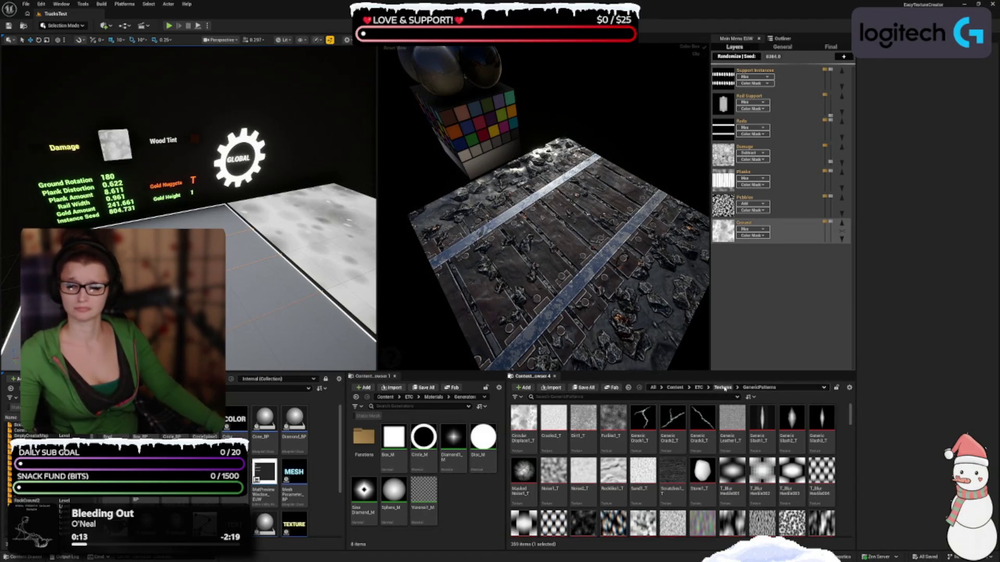
# - Go up to the Textures folder and bring up the emissive_mask texture's context menu
pyautogui.click(724, 388)
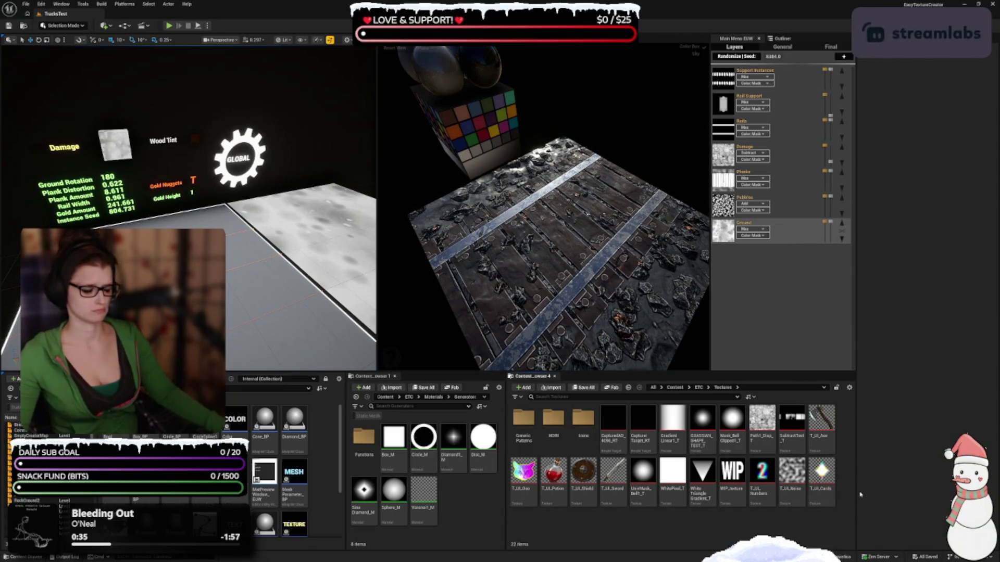
pyautogui.moveTo(814, 501)
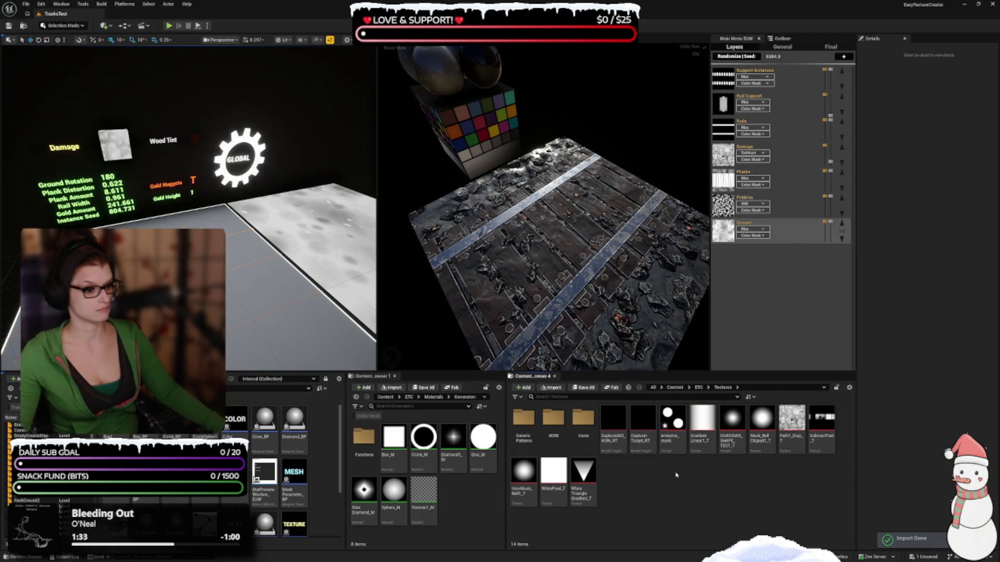
pyautogui.rightClick(710, 410)
# - Delete the emissive_mask texture, confirm, and open the GenericPatterns folder
pyautogui.click(713, 457)
pyautogui.press('Return')
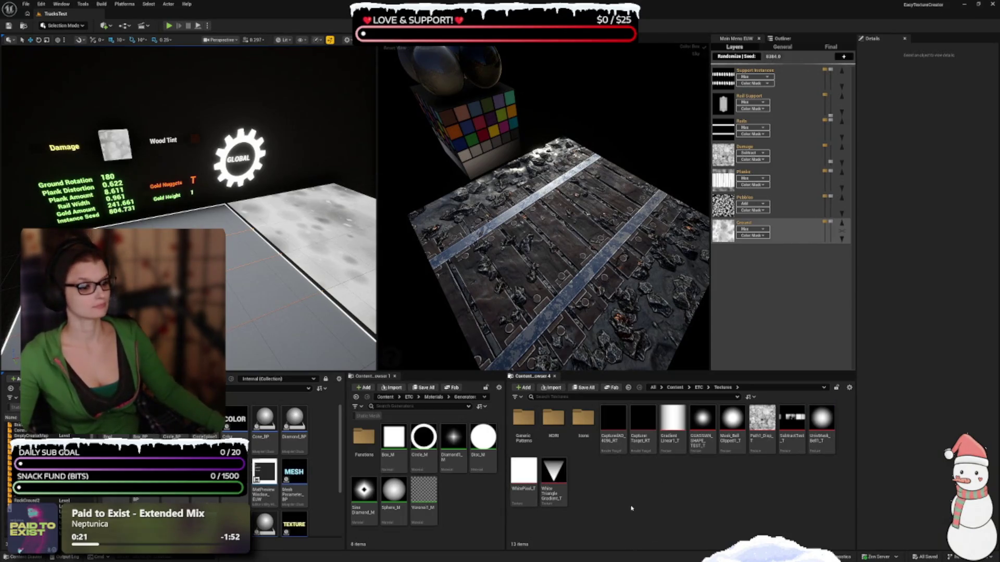
pyautogui.doubleClick(524, 418)
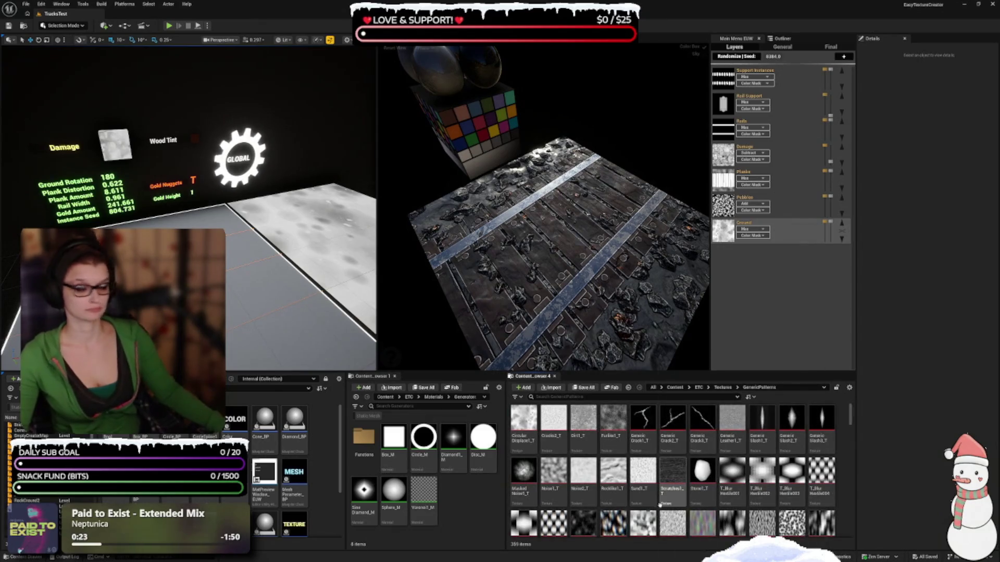
# - Set the Content Browser thumbnail size to Tiny, then to Small
pyautogui.scroll(-1, 651, 459)
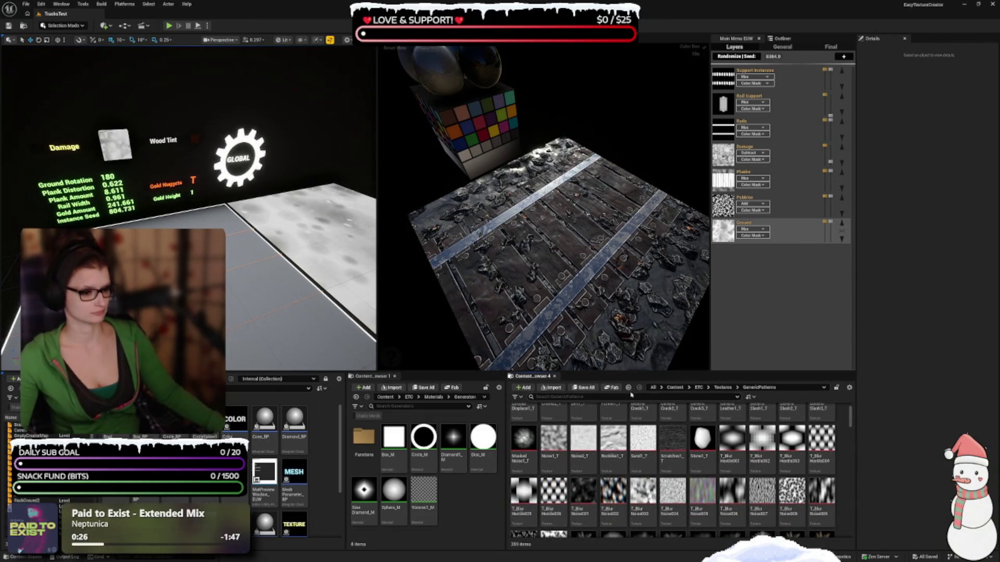
pyautogui.click(849, 387)
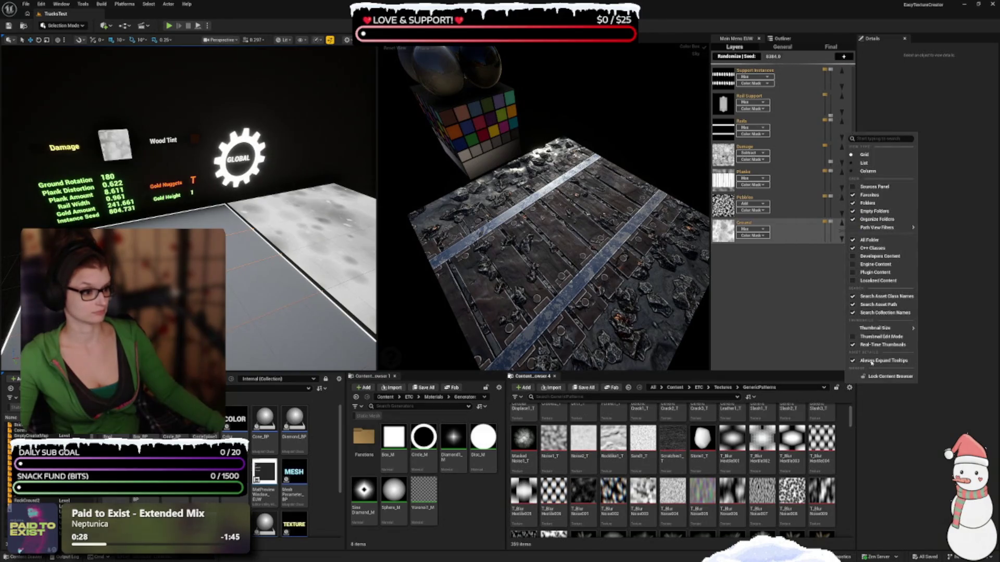
pyautogui.click(933, 331)
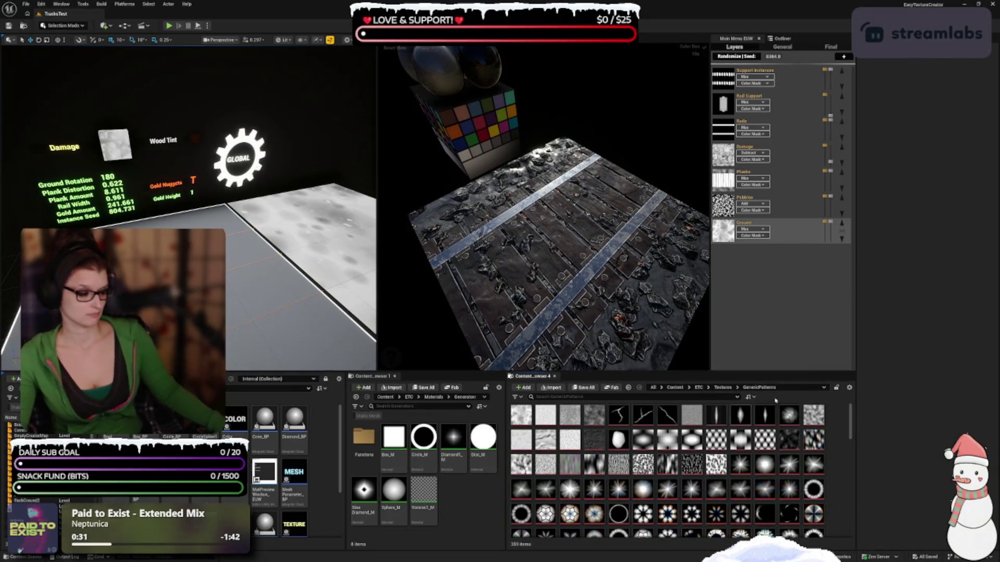
pyautogui.click(849, 388)
pyautogui.moveTo(896, 328)
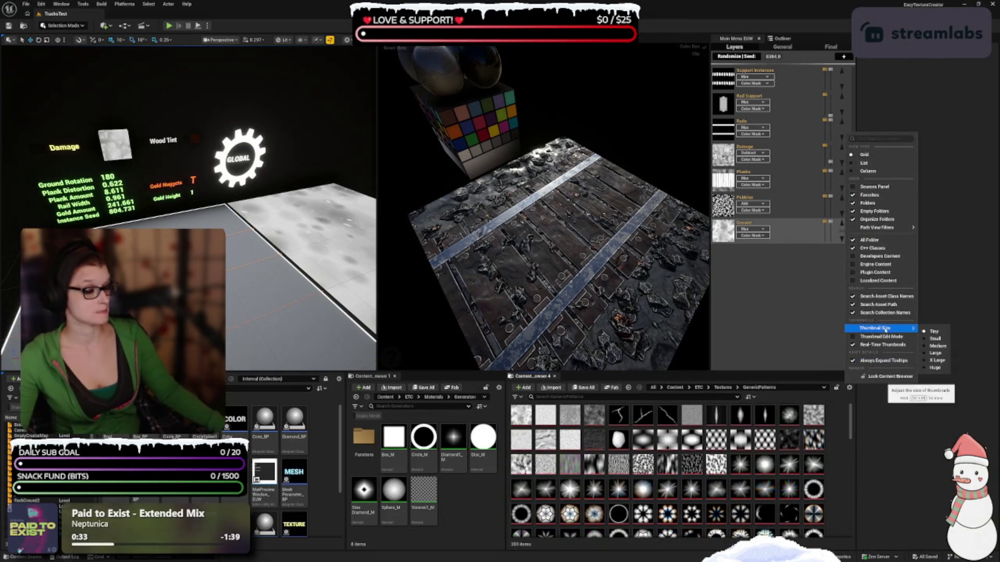
pyautogui.click(941, 339)
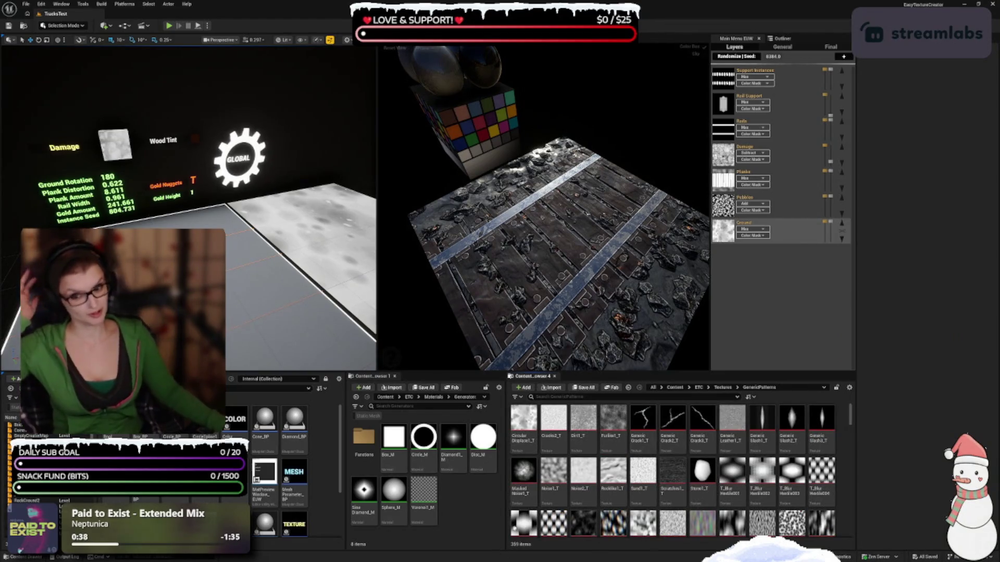
# - Scroll through the GenericPatterns textures, then go back up to the Textures folder
pyautogui.scroll(-3, 754, 452)
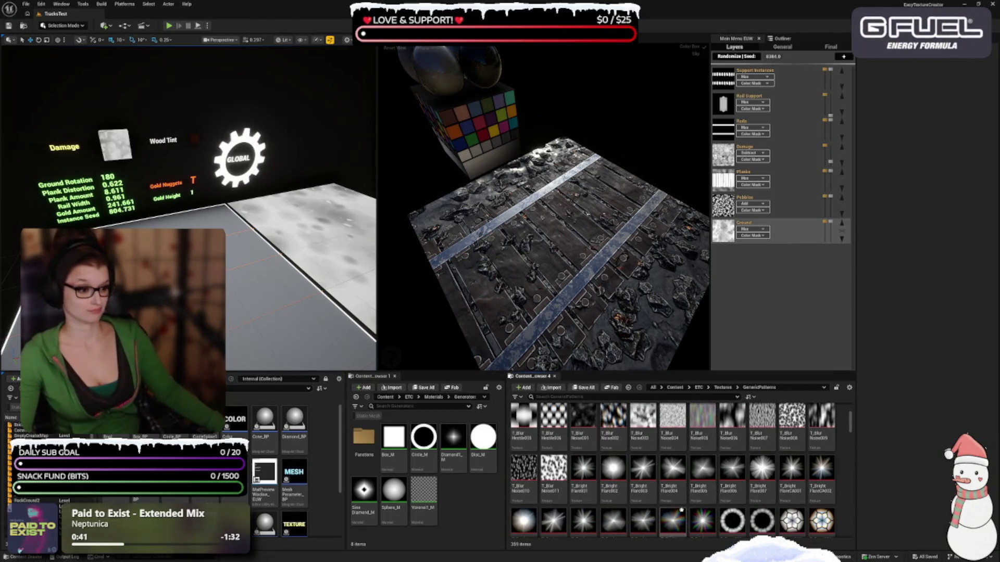
pyautogui.scroll(-5, 618, 503)
pyautogui.scroll(-7, 618, 502)
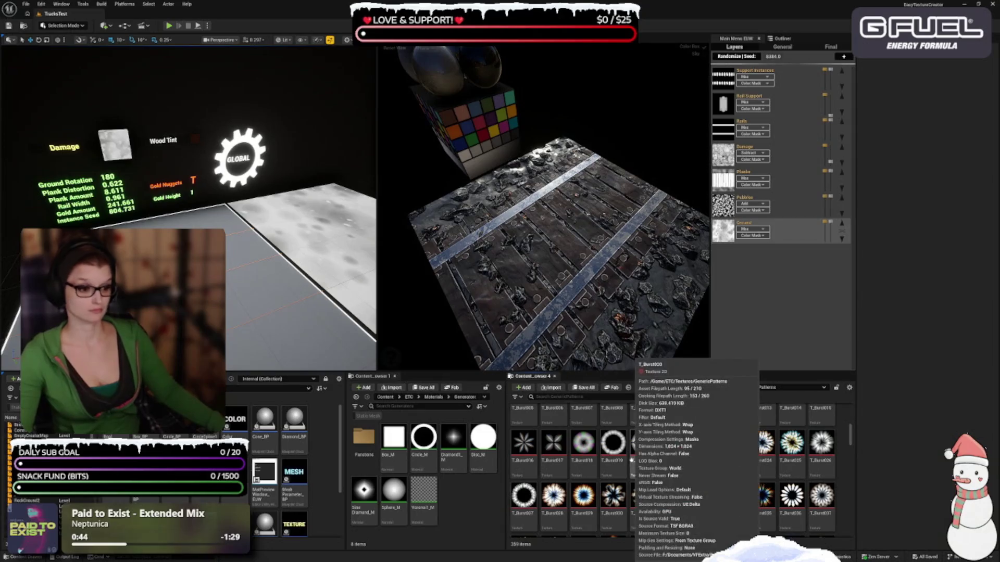
pyautogui.scroll(-3, 625, 470)
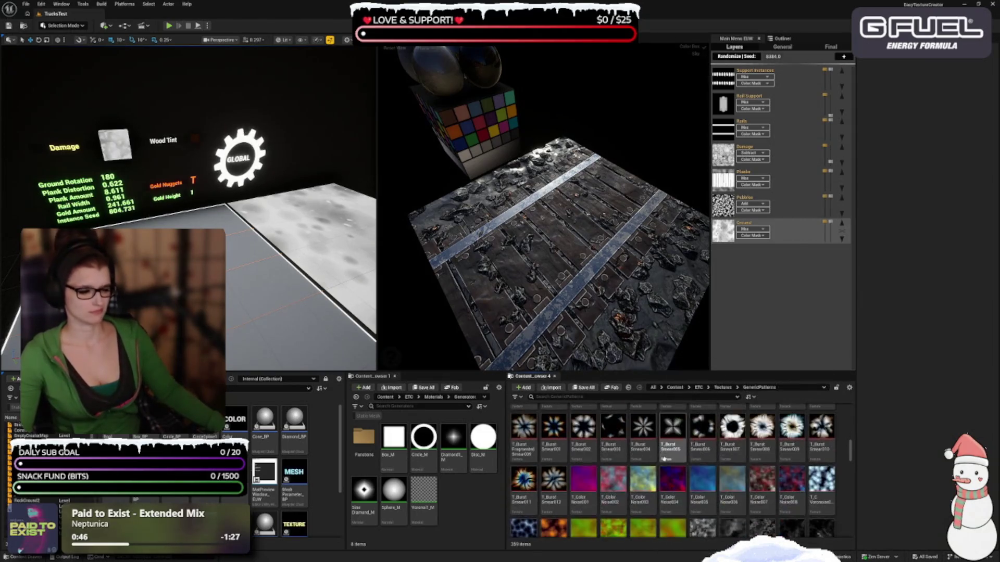
pyautogui.moveTo(784, 460)
pyautogui.scroll(-10, 613, 526)
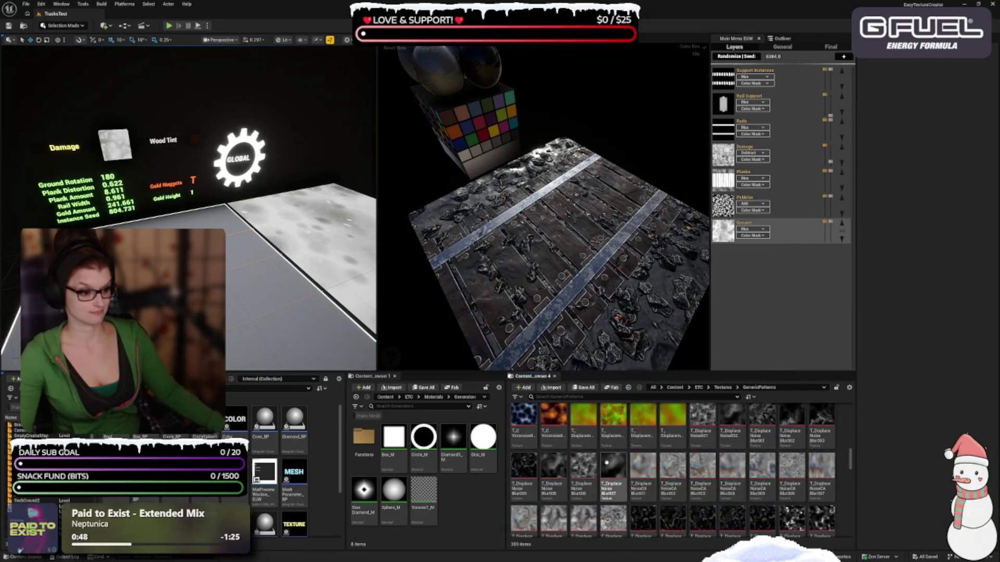
pyautogui.scroll(-8, 614, 521)
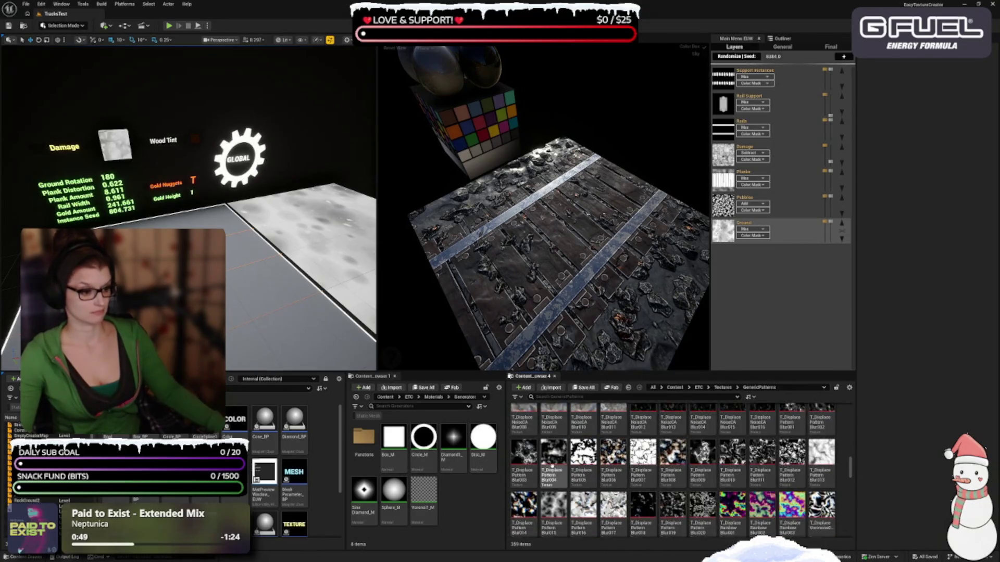
pyautogui.scroll(-4, 765, 476)
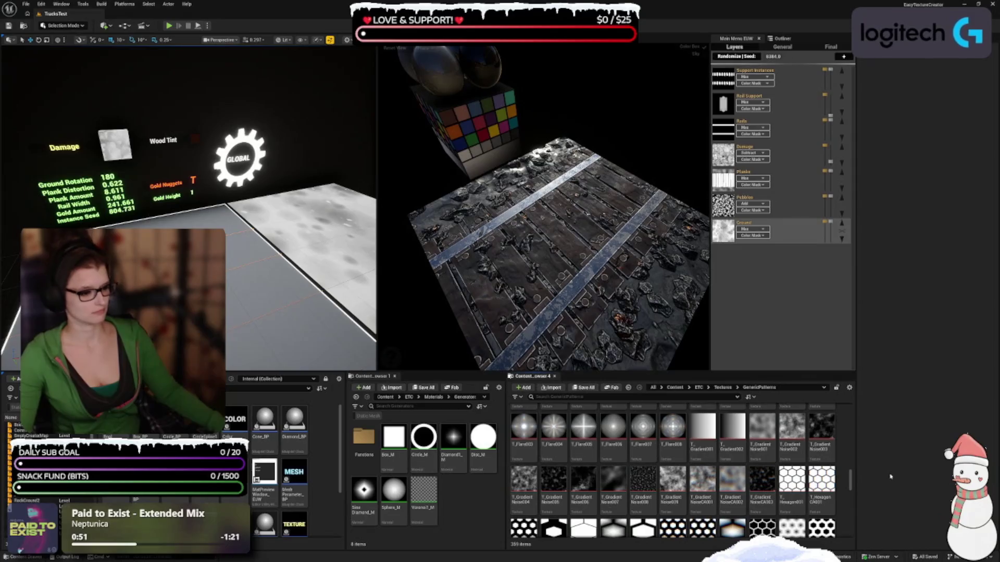
pyautogui.scroll(-6, 747, 489)
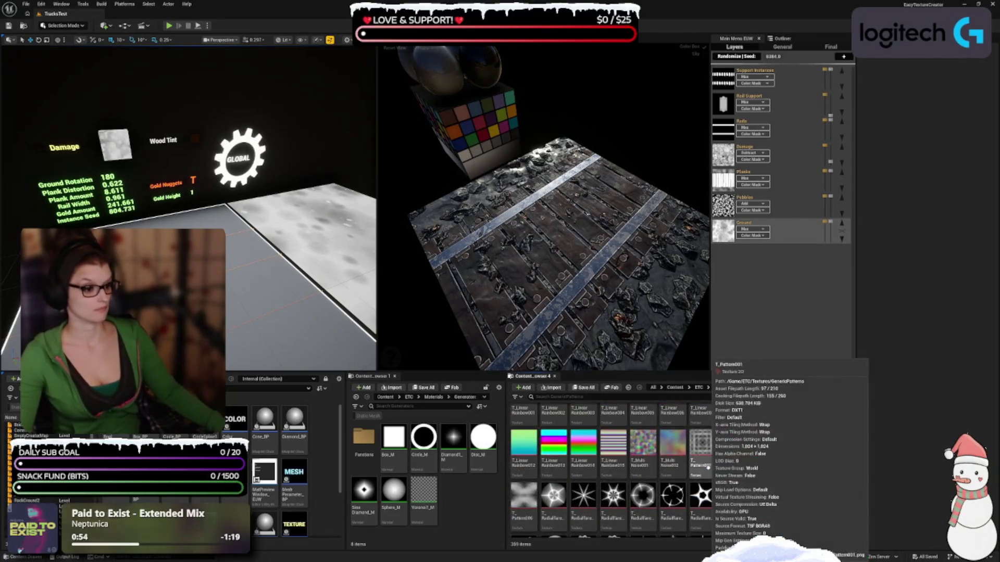
pyautogui.scroll(-5, 706, 465)
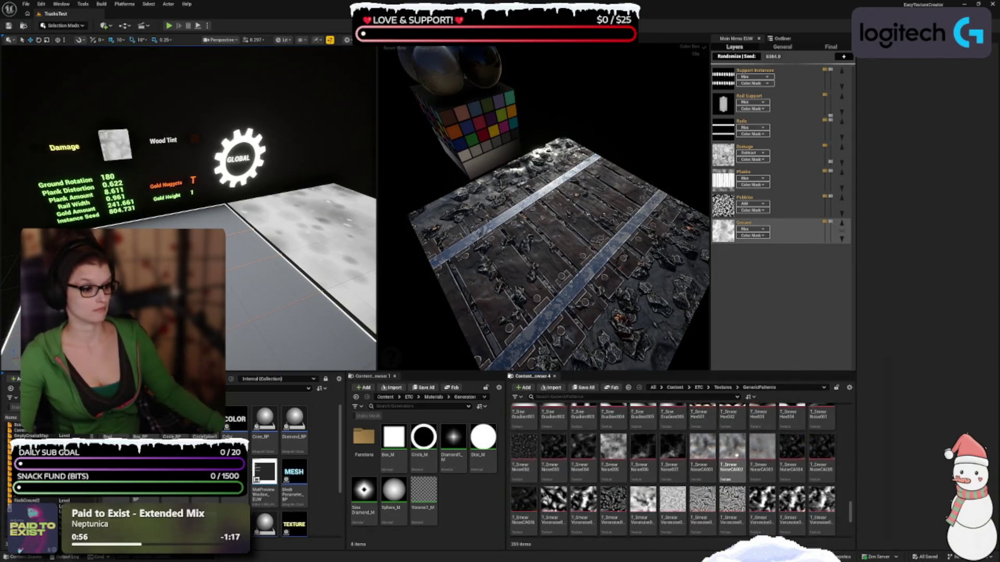
pyautogui.scroll(-3, 772, 457)
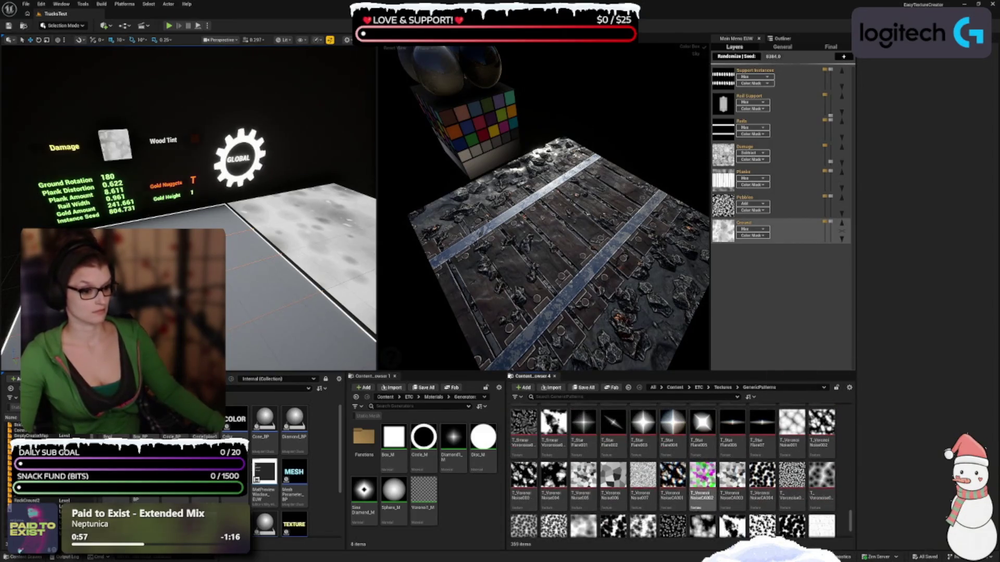
pyautogui.scroll(-2, 688, 458)
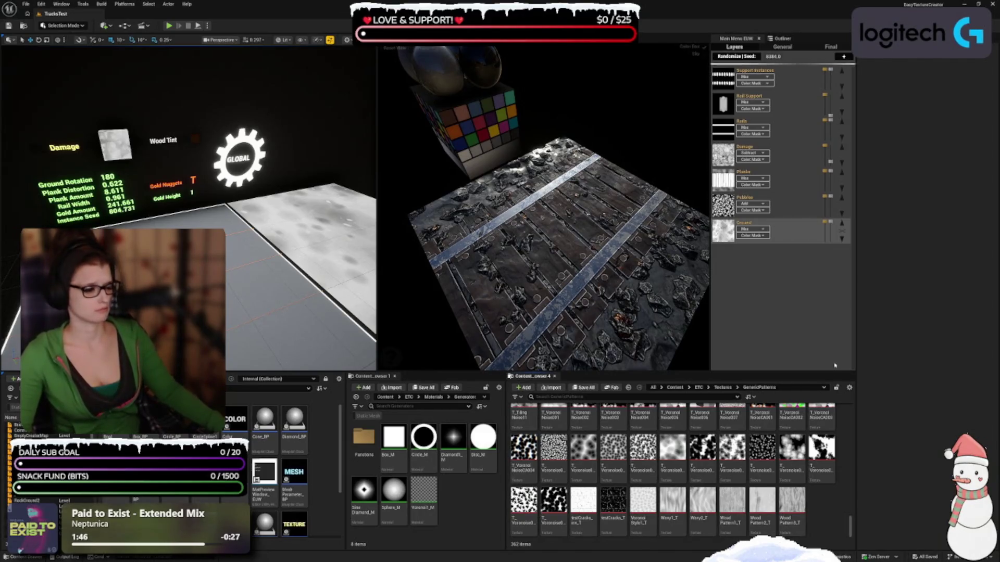
pyautogui.click(723, 388)
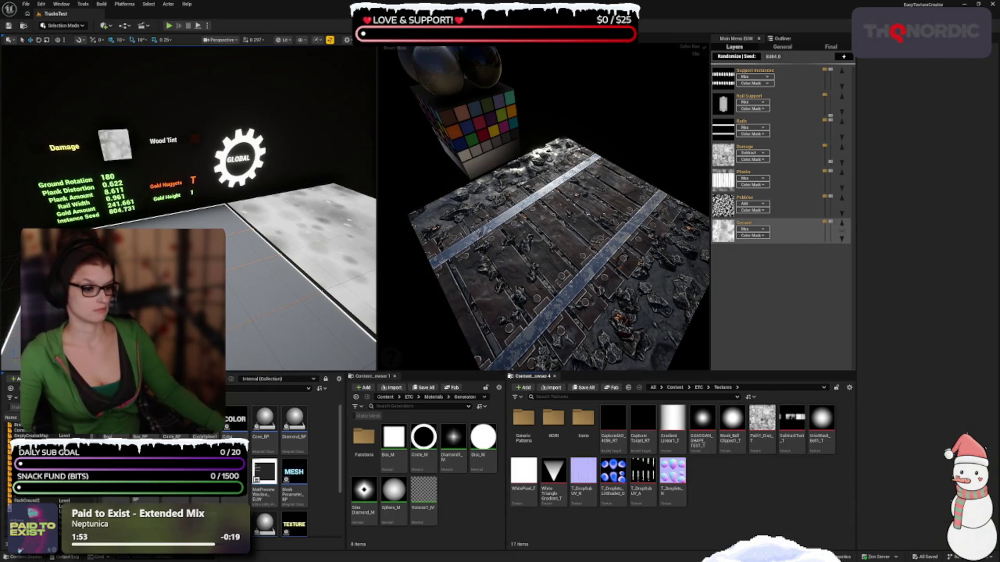
# - Preview T_Droplets_LitShaded_D and T_DropSub_UV_A in the texture editor, then close it
pyautogui.moveTo(611, 467)
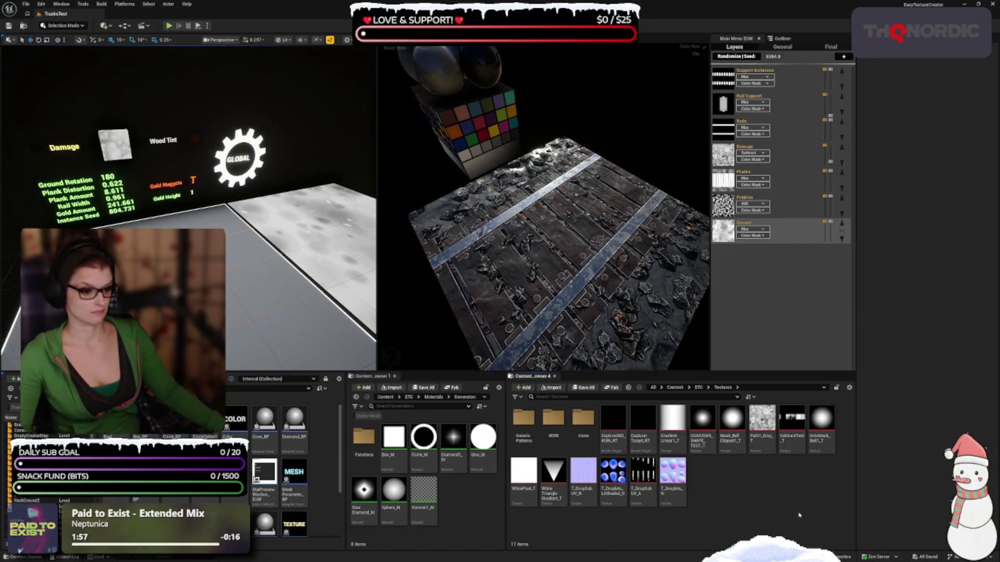
pyautogui.click(614, 471)
pyautogui.doubleClick(613, 471)
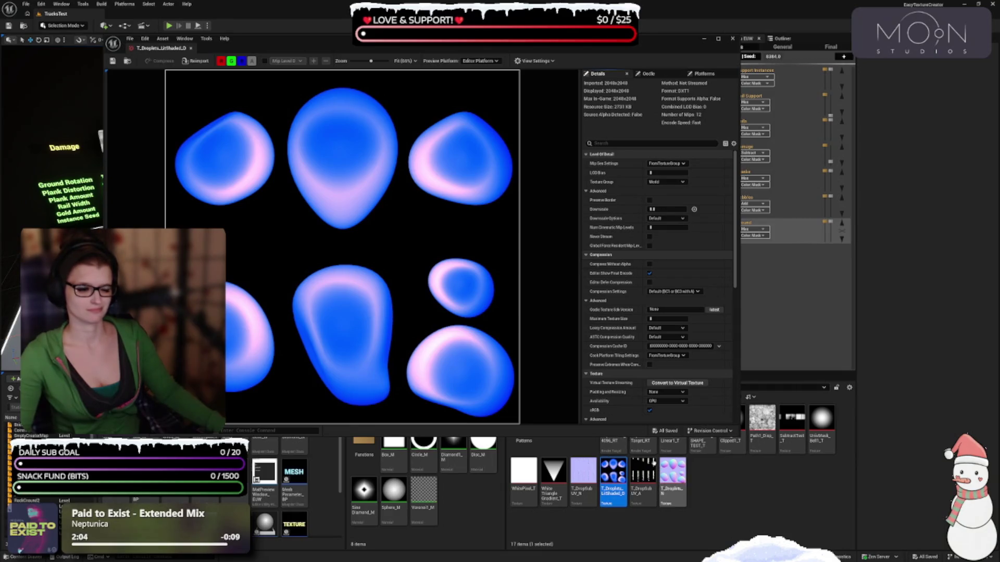
pyautogui.click(643, 473)
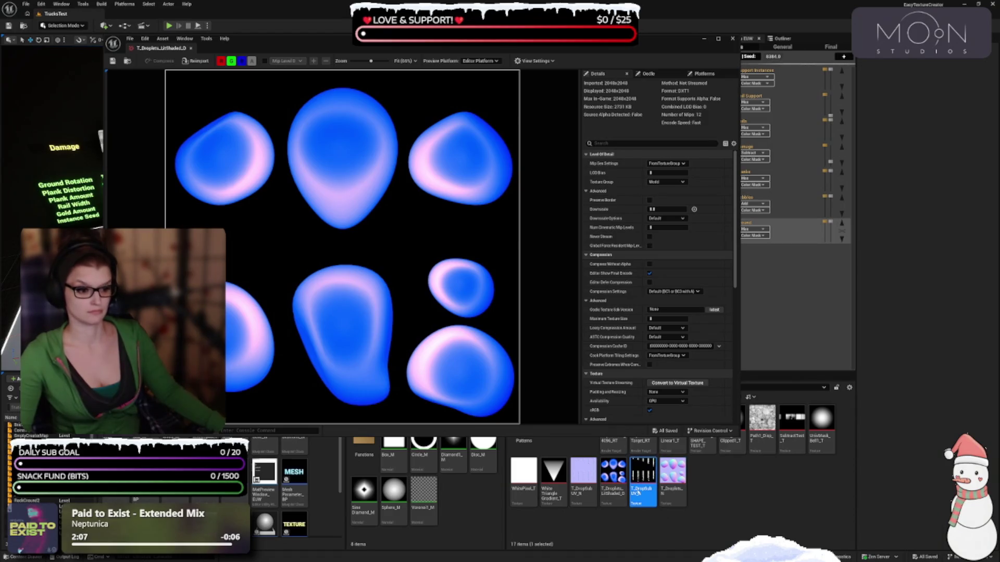
pyautogui.doubleClick(637, 484)
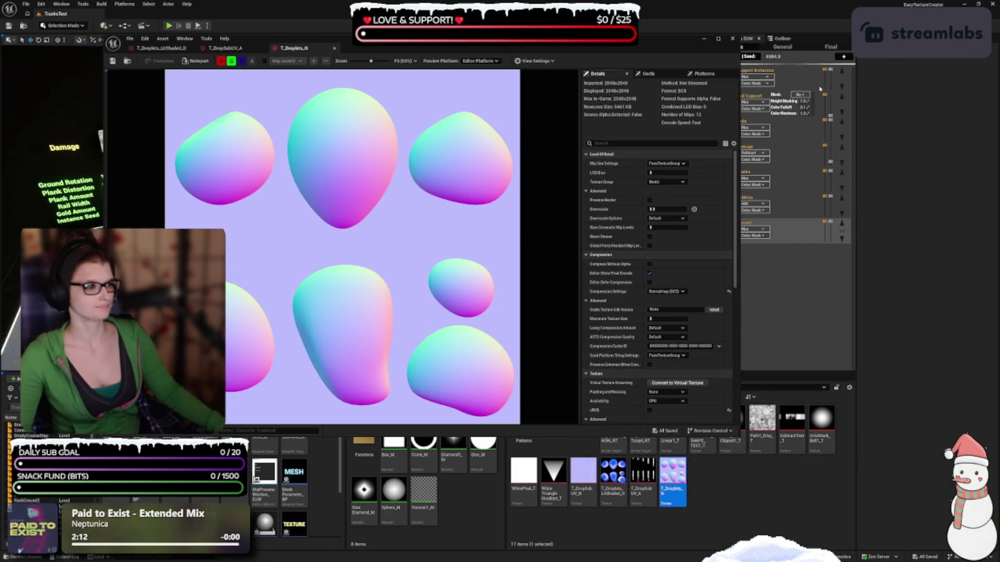
pyautogui.click(732, 38)
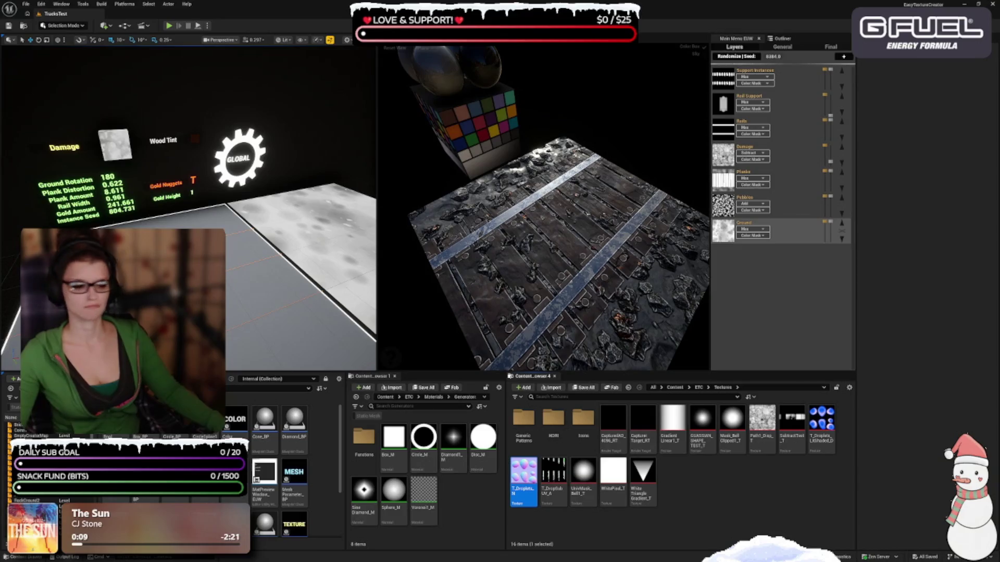
# - Clear the texture selection and reopen the GenericPatterns folder with its 362 textures
pyautogui.click(677, 484)
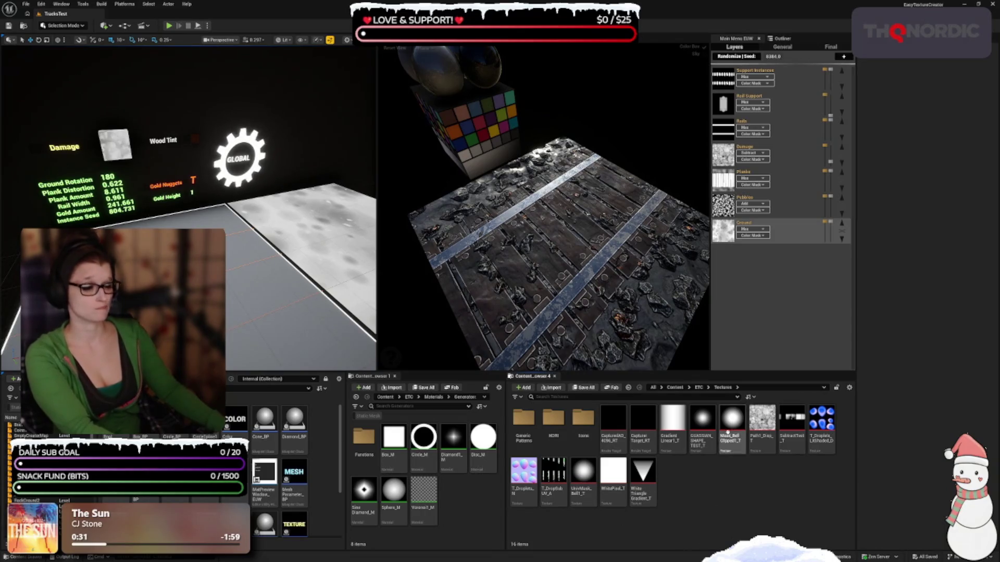
pyautogui.doubleClick(524, 419)
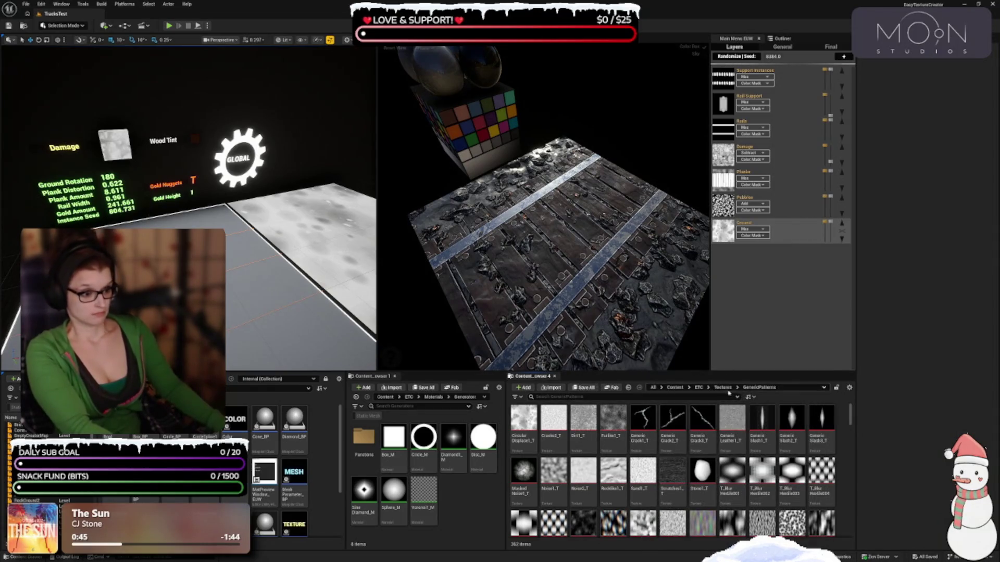
# - Delete T_Droplets_N, T_DropSub_UV_A and T_Droplets_LitShaded_D from Textures, then go up to ETC
pyautogui.click(723, 387)
pyautogui.click(523, 476)
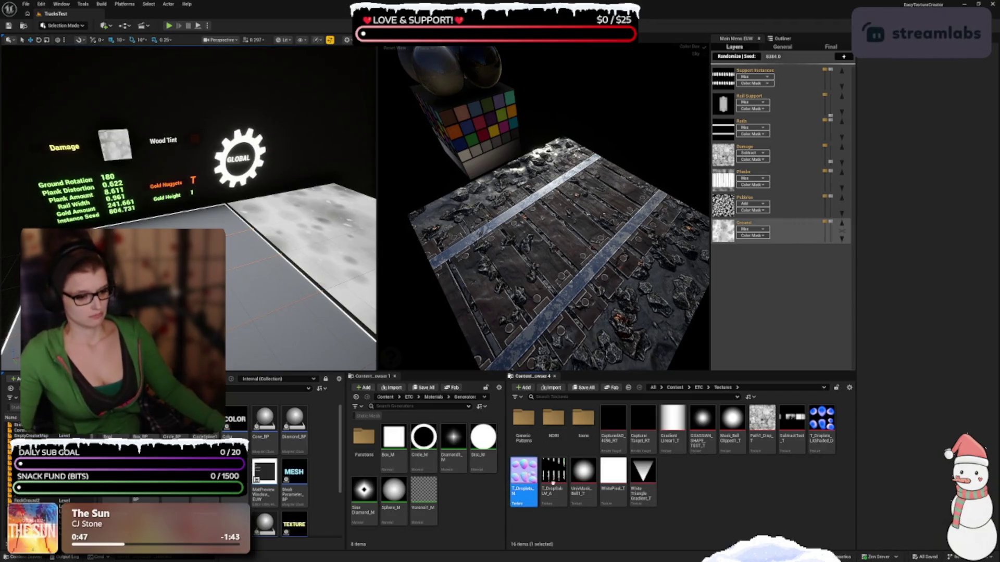
pyautogui.keyDown('ctrl'); pyautogui.click(553, 477); pyautogui.keyUp('ctrl')
pyautogui.keyDown('ctrl'); pyautogui.click(821, 424); pyautogui.keyUp('ctrl')
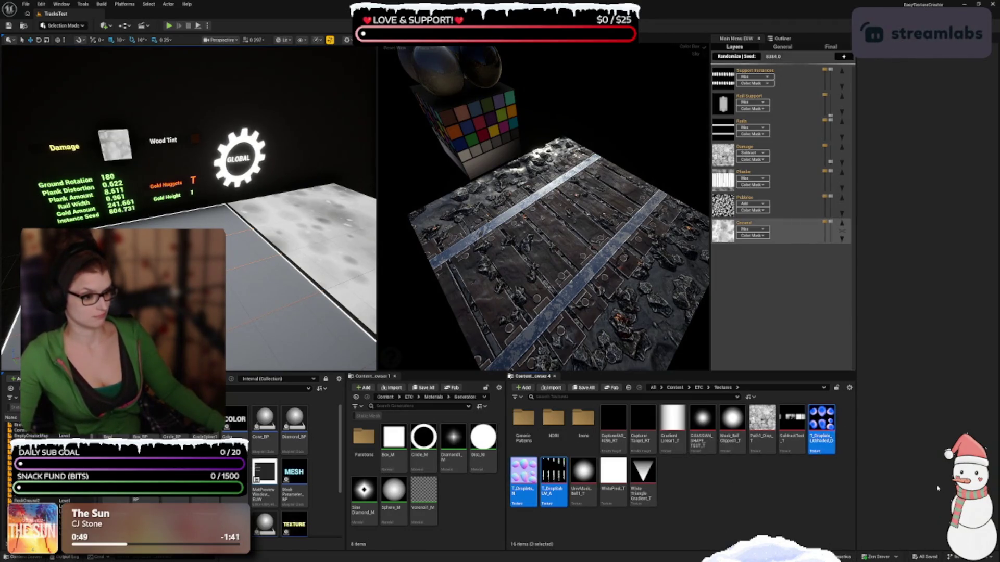
pyautogui.press('Delete')
pyautogui.press('Return')
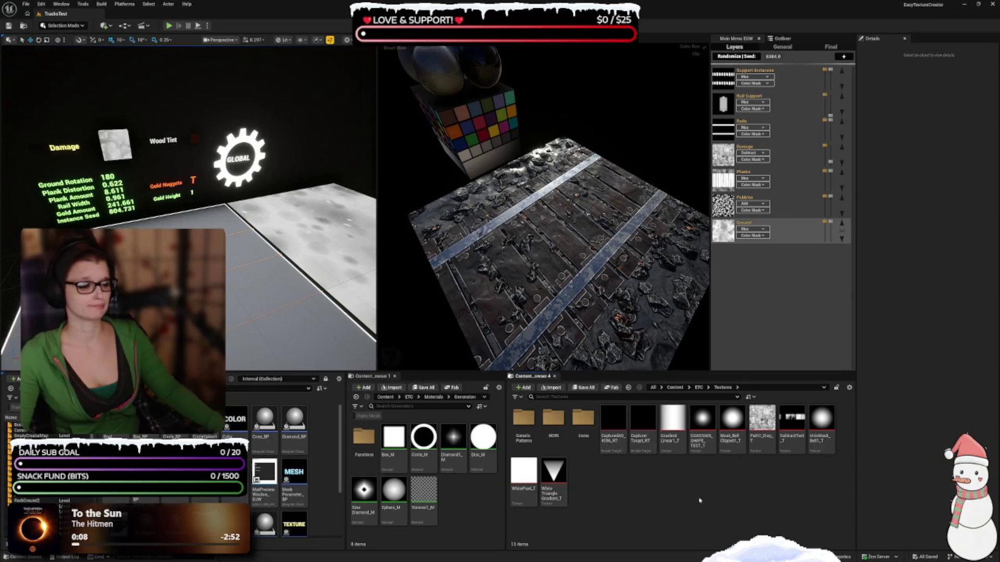
pyautogui.click(698, 388)
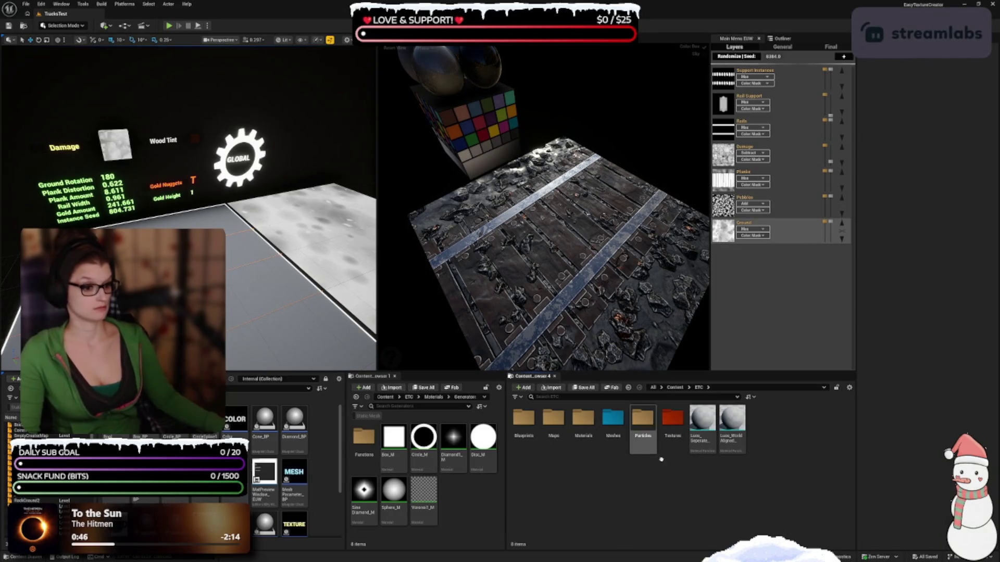
pyautogui.moveTo(697, 447)
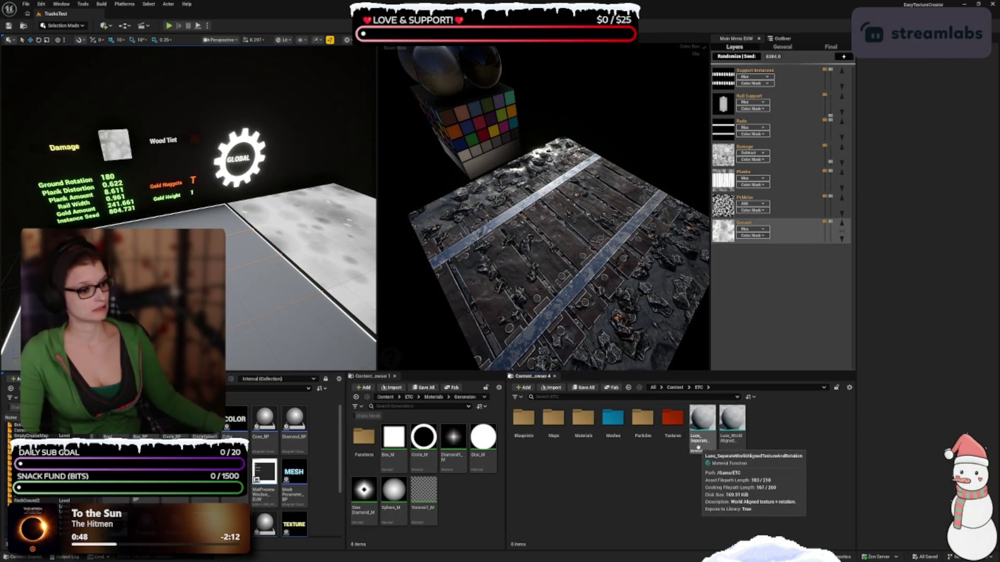
pyautogui.moveTo(739, 441)
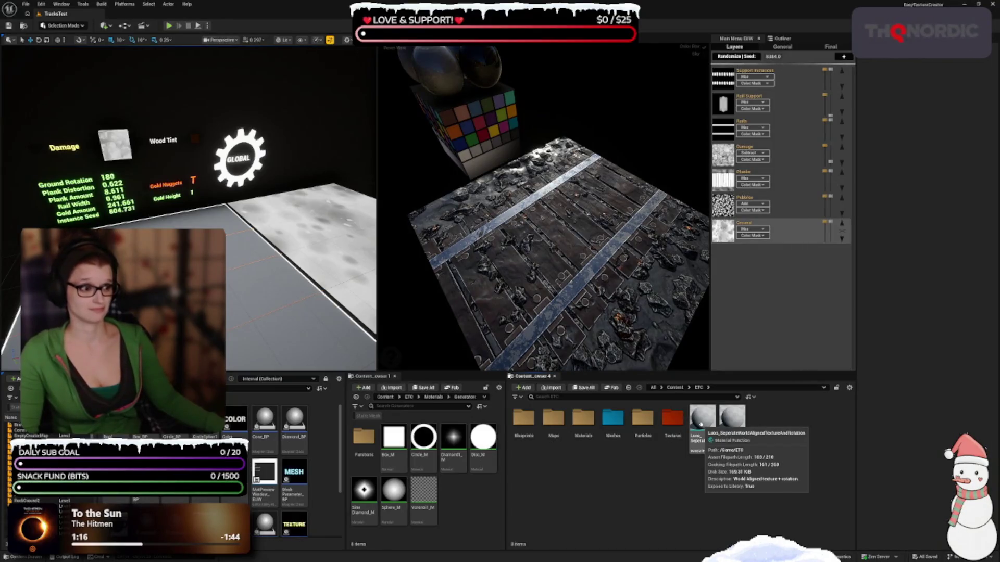
# - Open the Luos separate world-aligned texture function, pan and zoom its graph, then close it
pyautogui.click(709, 450)
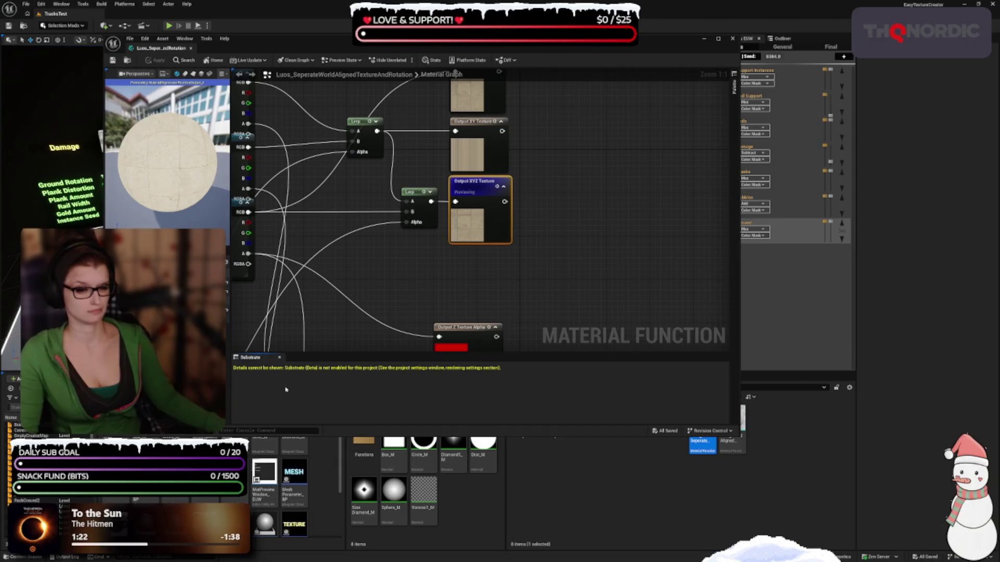
pyautogui.moveTo(286, 383)
pyautogui.mouseDown()
pyautogui.moveTo(453, 263)
pyautogui.moveTo(572, 227)
pyautogui.mouseUp()
pyautogui.scroll(-8, 572, 228)
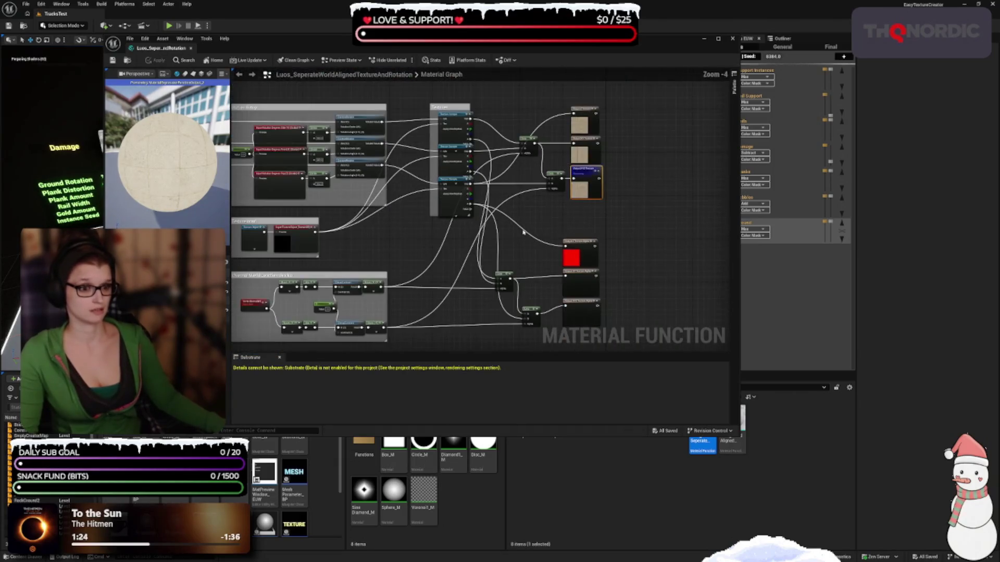
pyautogui.scroll(8, 354, 181)
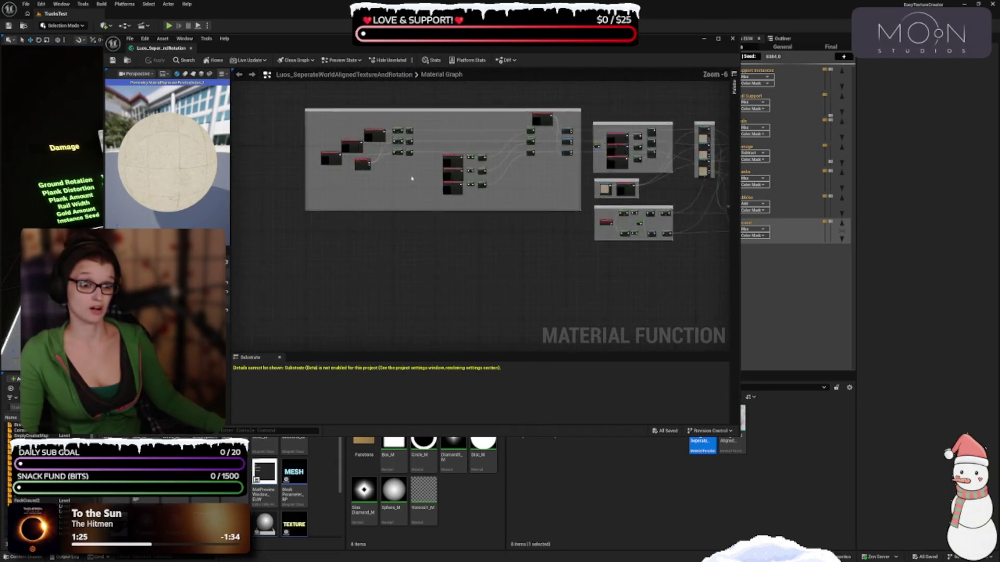
pyautogui.scroll(-5, 446, 272)
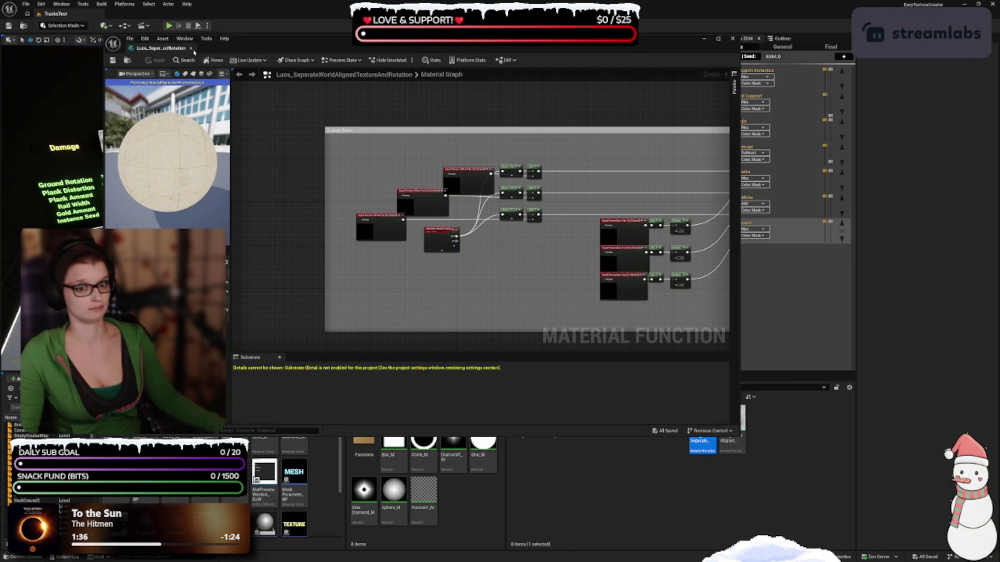
pyautogui.click(867, 477)
# - Open and close Luos_WorldAlignedTextureAndRotation, then select the Meshes folder
pyautogui.press('Right')
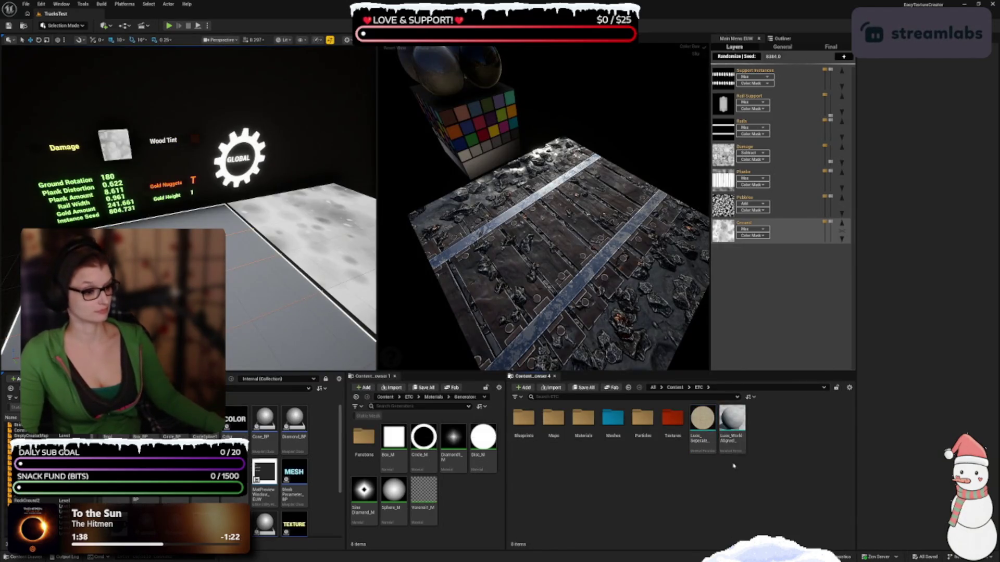
pyautogui.press('Return')
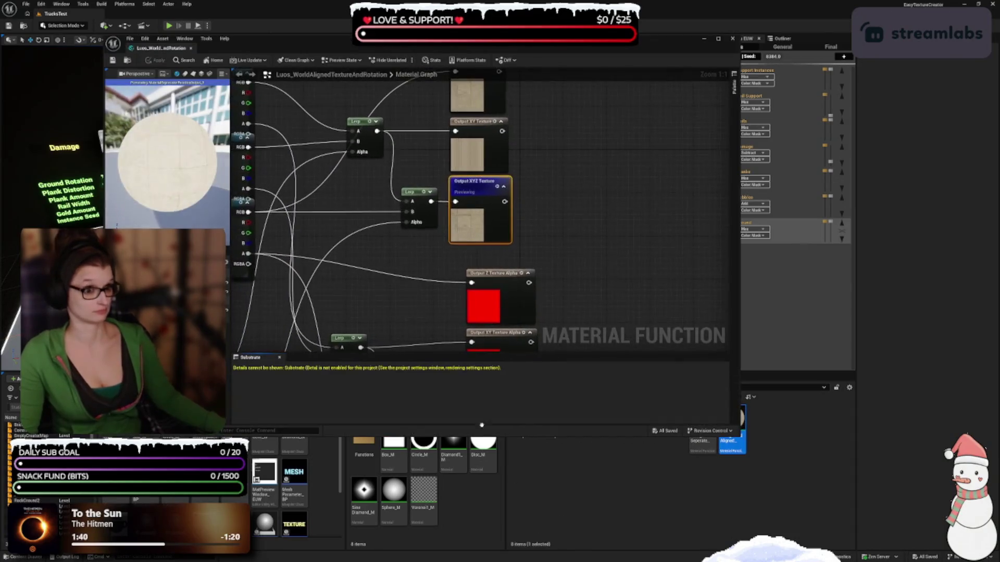
pyautogui.click(774, 504)
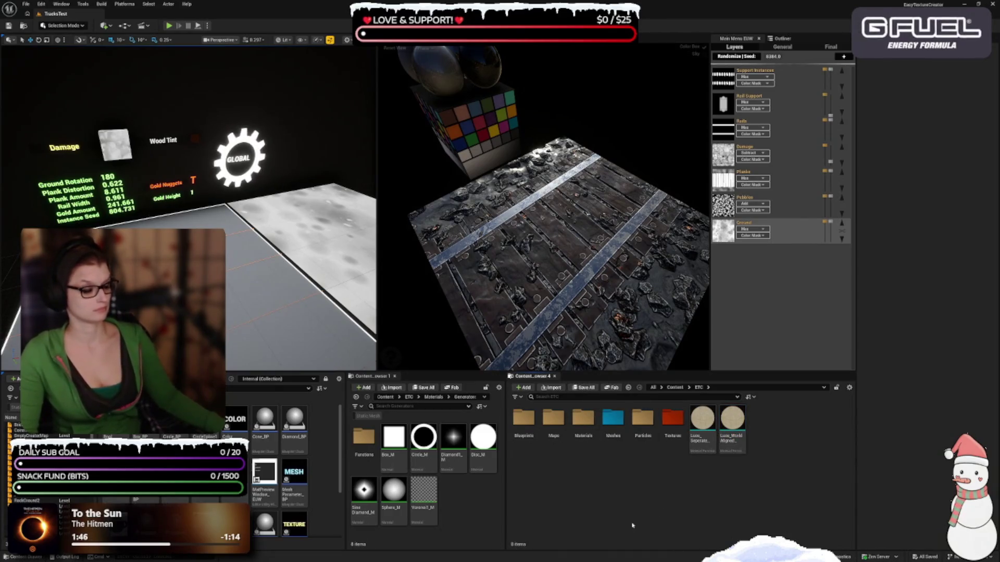
pyautogui.click(613, 421)
# - Clear the folder selection and open the Luos separate world-aligned normal function
pyautogui.click(613, 498)
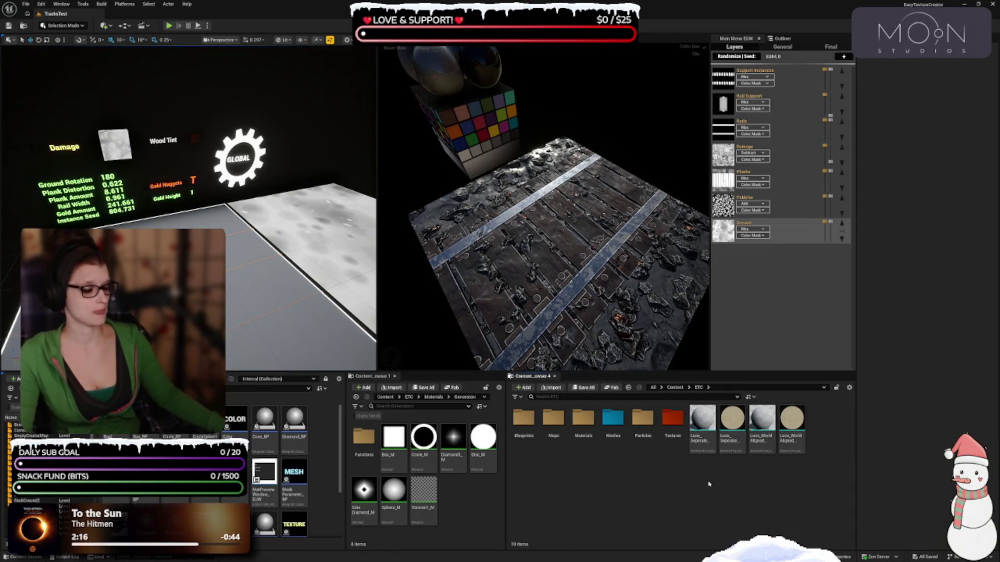
pyautogui.click(699, 449)
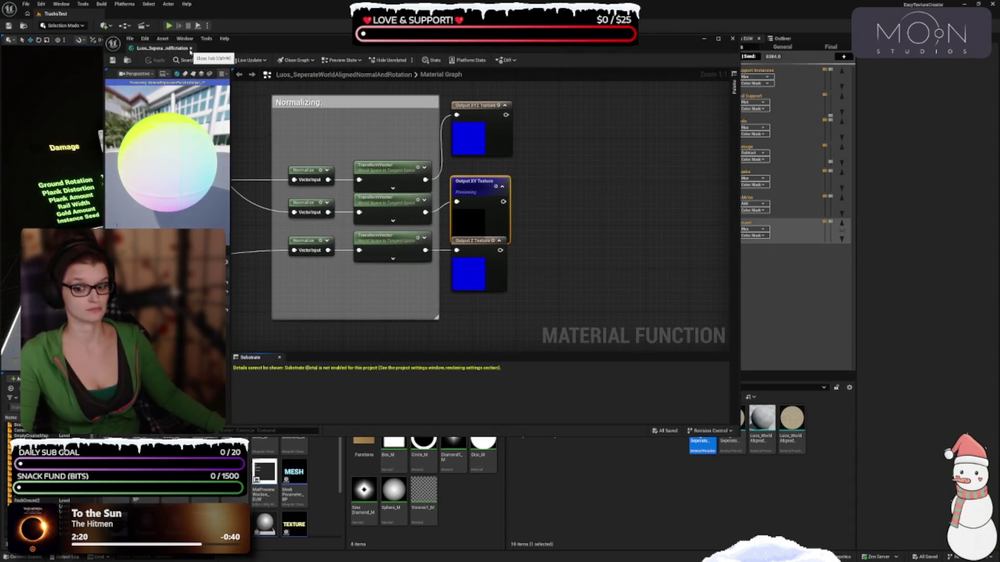
# - Close the normal function, open and close the Luos world-aligned normal function, then reopen the Seperate one
pyautogui.click(190, 48)
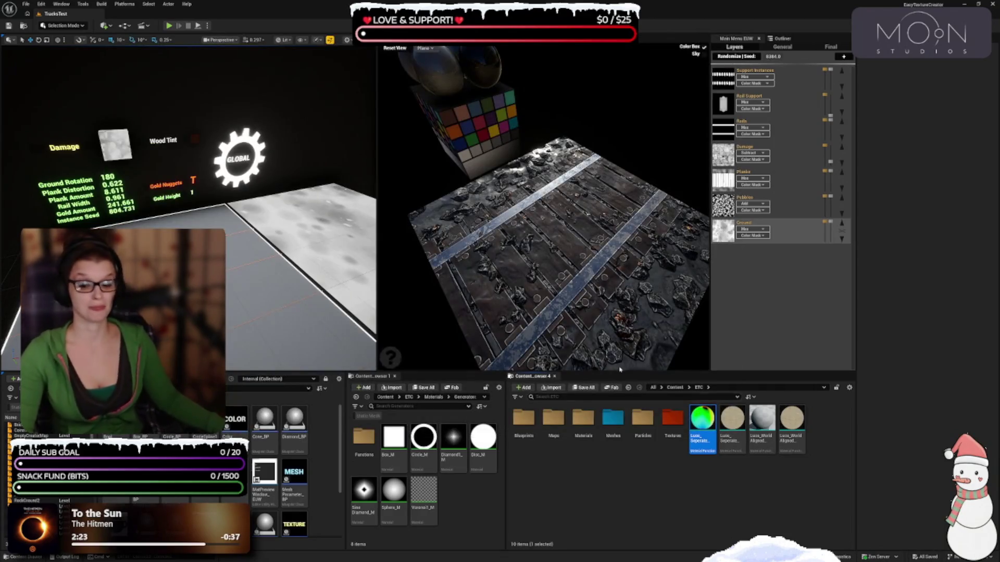
pyautogui.doubleClick(762, 420)
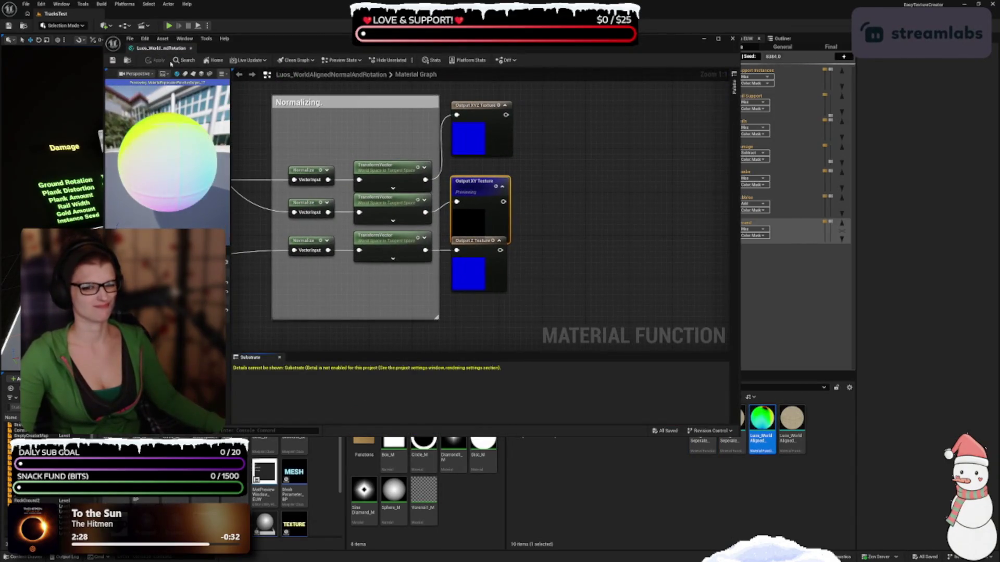
pyautogui.click(191, 48)
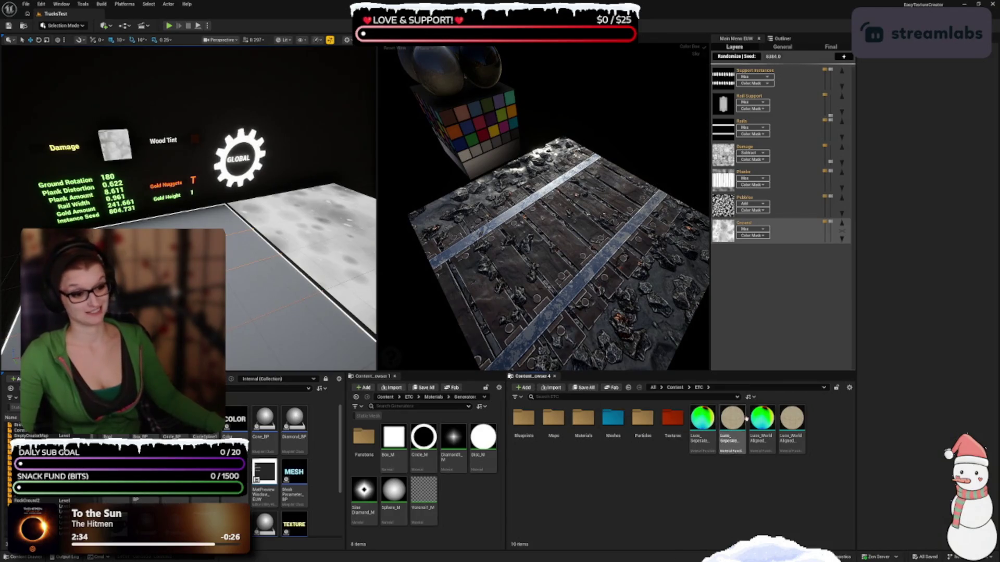
pyautogui.click(702, 419)
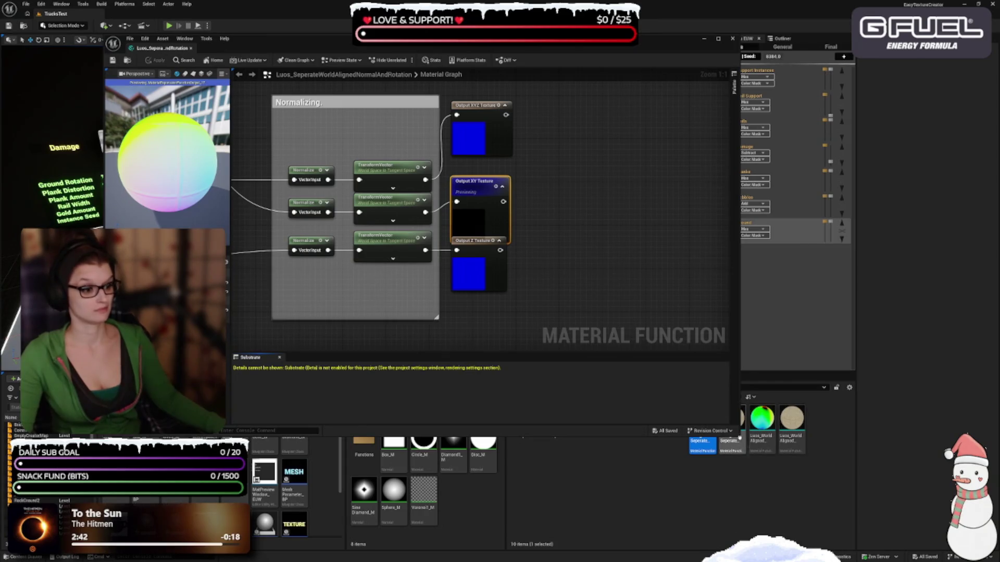
# - Enlarge the material function editor window and inspect the graph's nodes
pyautogui.moveTo(740, 436); pyautogui.dragTo(835, 479)
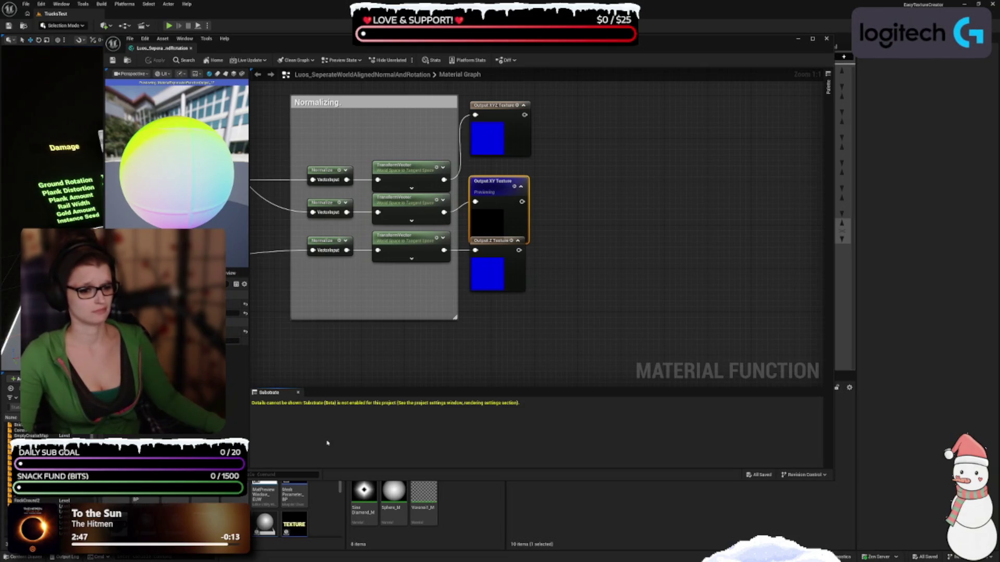
pyautogui.click(615, 202)
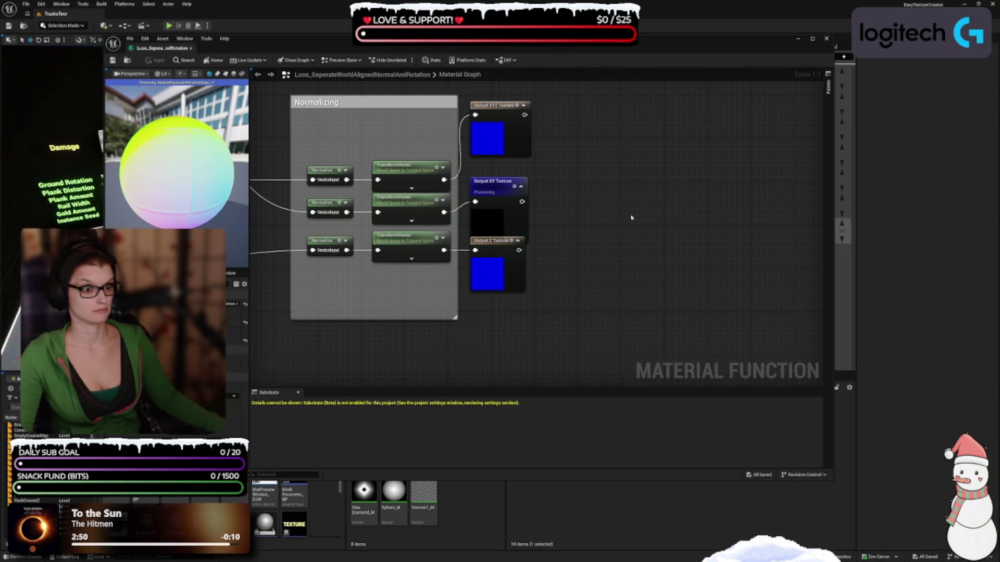
pyautogui.hotkey('ctrl', 'z')
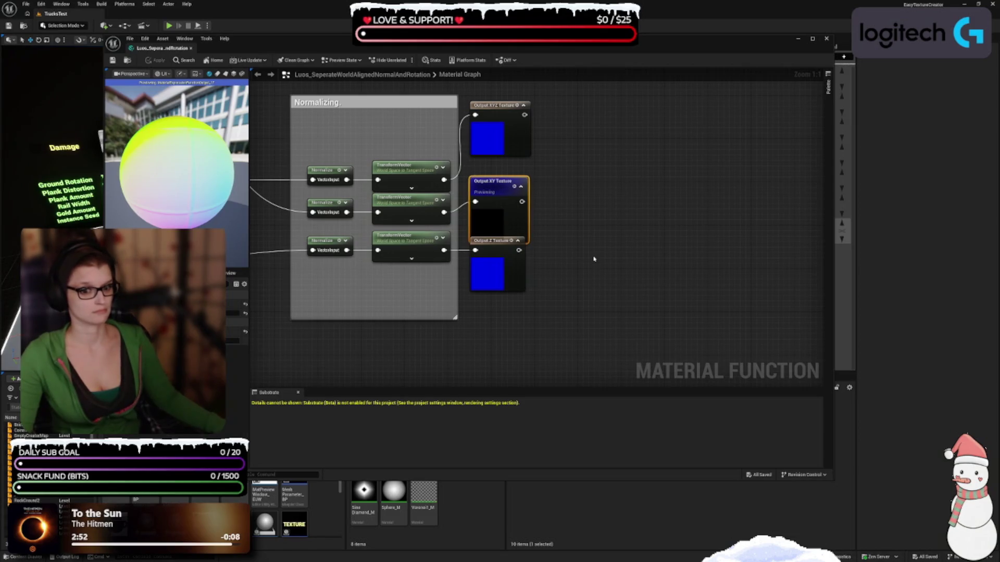
pyautogui.click(588, 287)
pyautogui.scroll(-4, 443, 322)
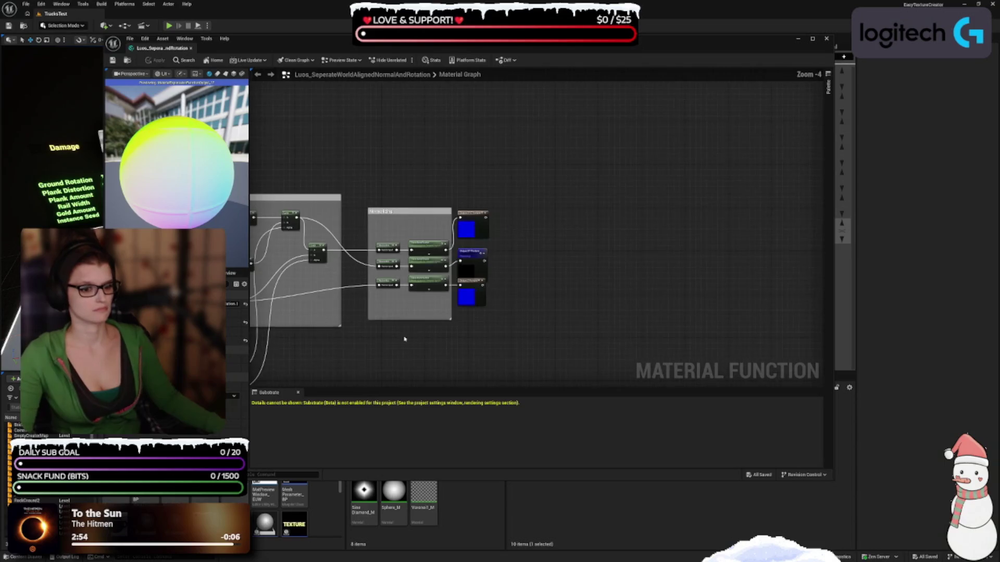
pyautogui.scroll(-5, 404, 339)
pyautogui.scroll(2, 341, 364)
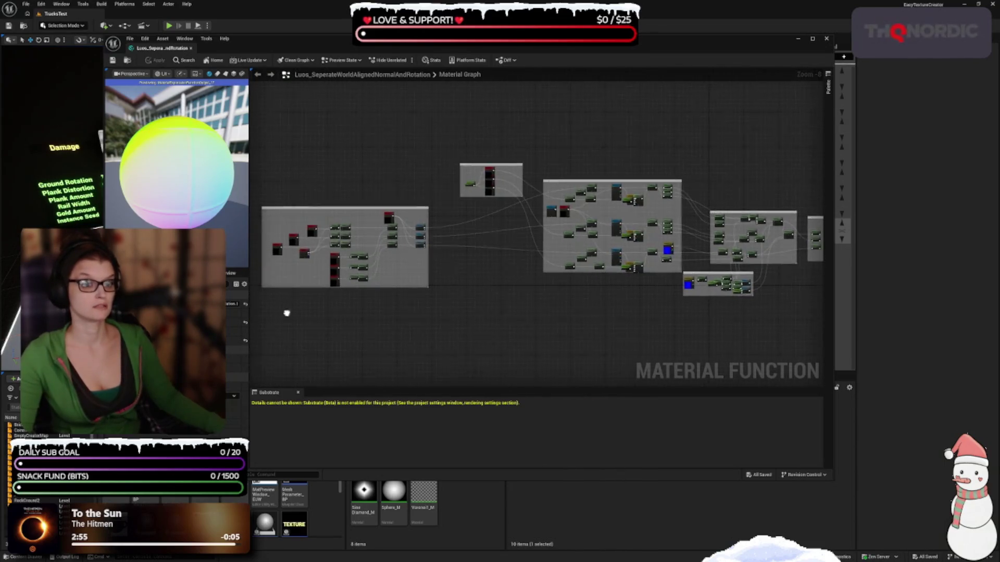
pyautogui.scroll(8, 467, 259)
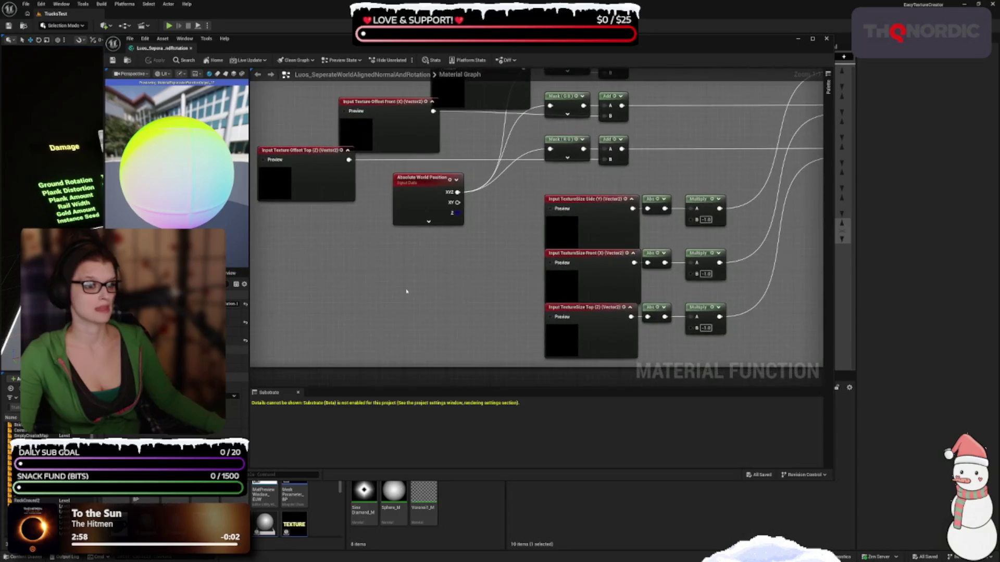
# - Shorten the editor window and select the Luos separate normal function asset
pyautogui.click(617, 504)
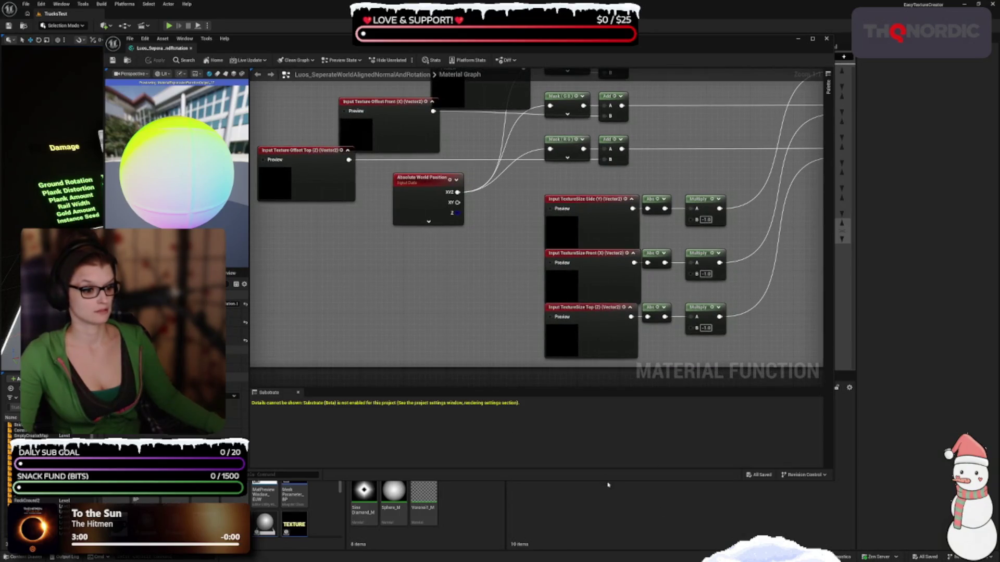
pyautogui.moveTo(606, 481); pyautogui.dragTo(606, 388)
pyautogui.click(713, 434)
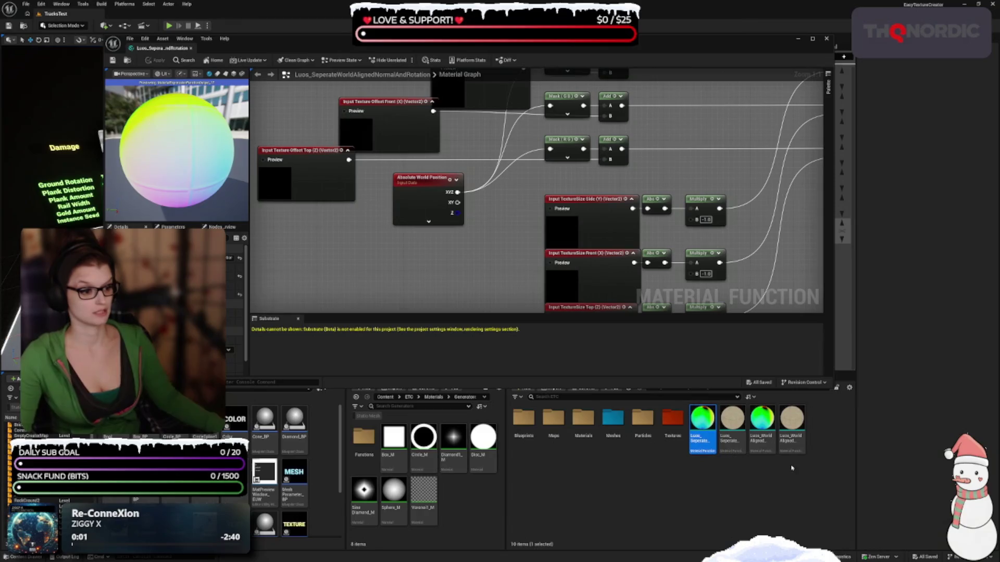
pyautogui.rightClick(702, 436)
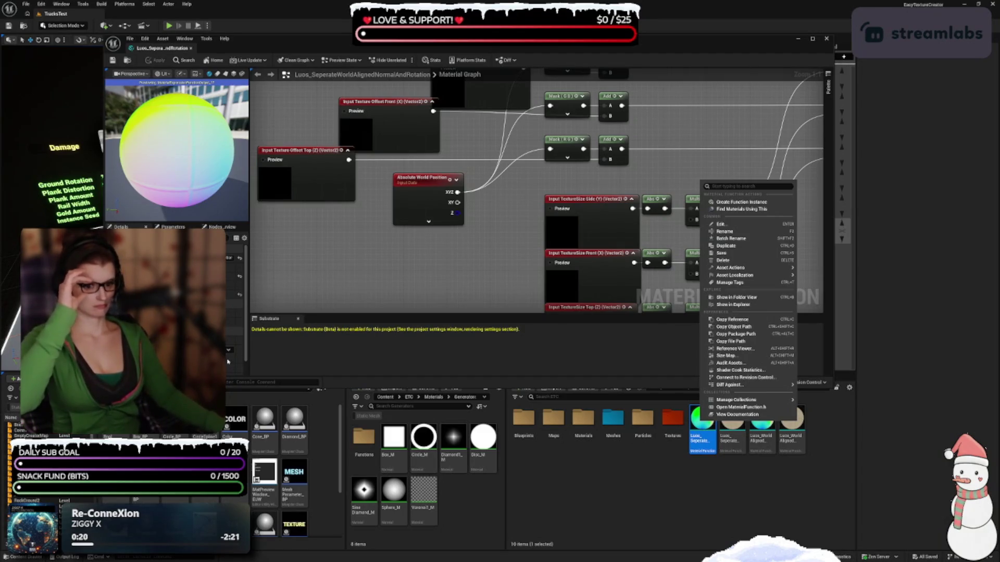
pyautogui.click(279, 353)
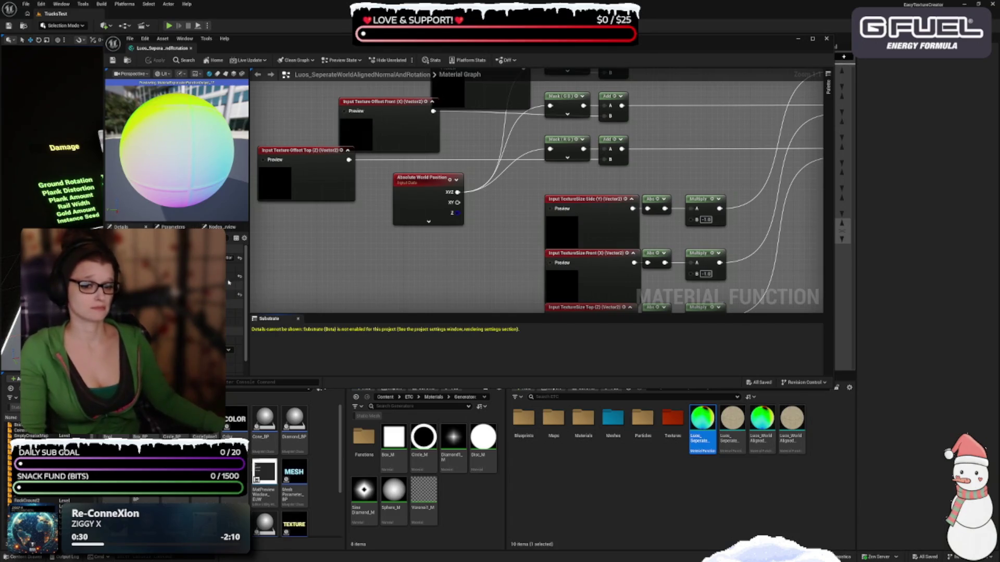
pyautogui.scroll(-4, 381, 252)
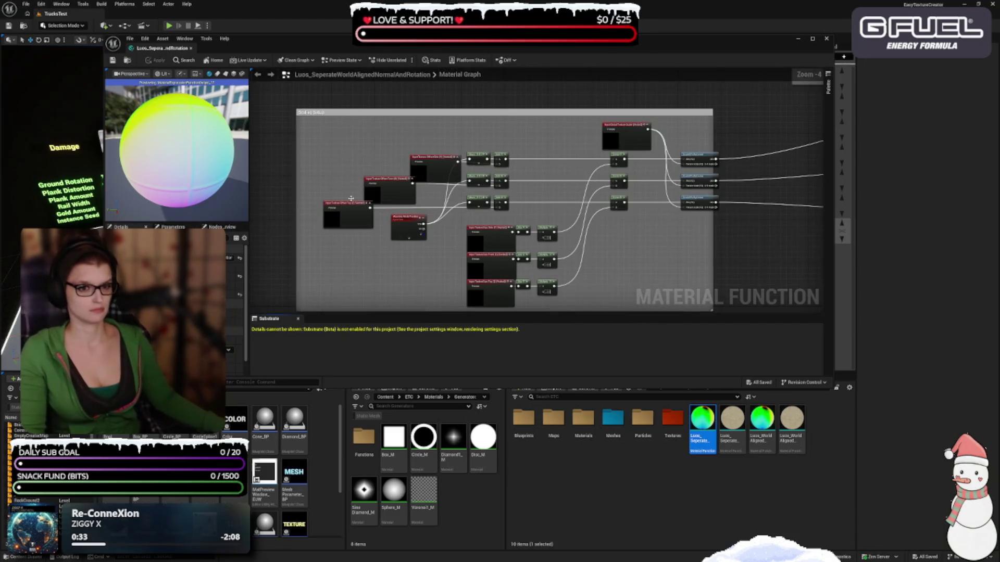
pyautogui.moveTo(162, 48); pyautogui.dragTo(139, 14)
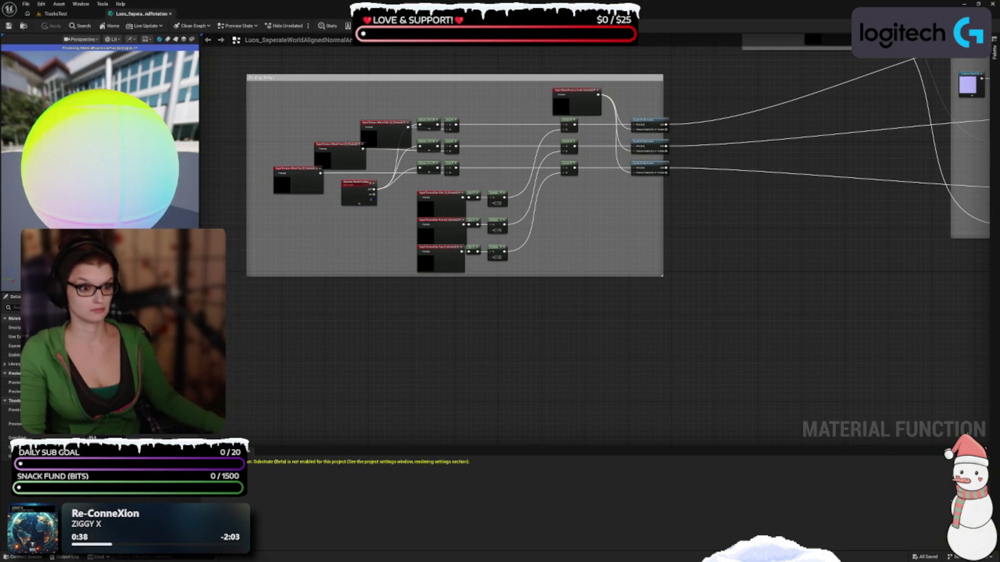
# - Pan across the comment groups to bring the Scaling Setup group into view
pyautogui.moveTo(708, 362); pyautogui.dragTo(482, 411)
pyautogui.moveTo(699, 364); pyautogui.dragTo(681, 411)
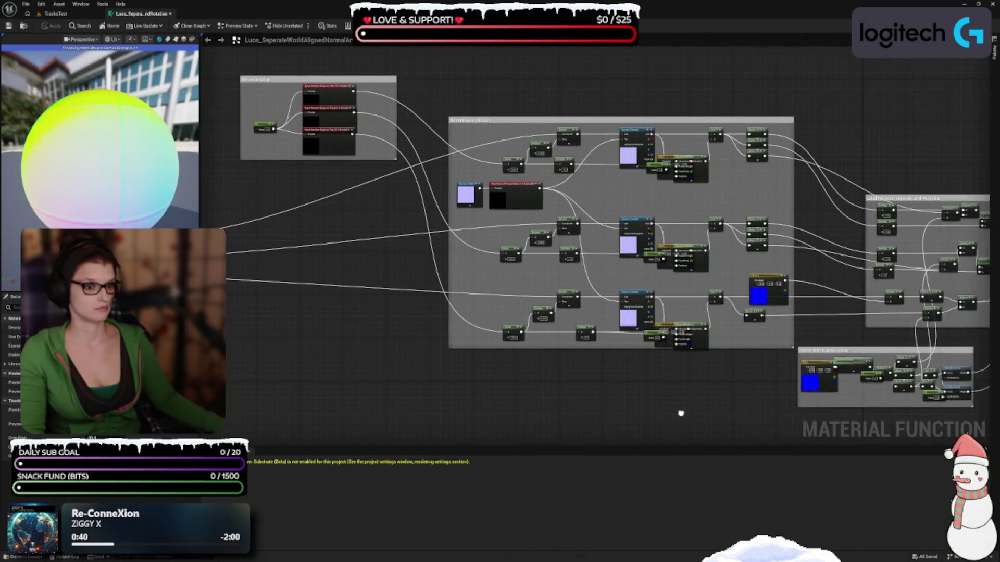
pyautogui.scroll(1, 680, 411)
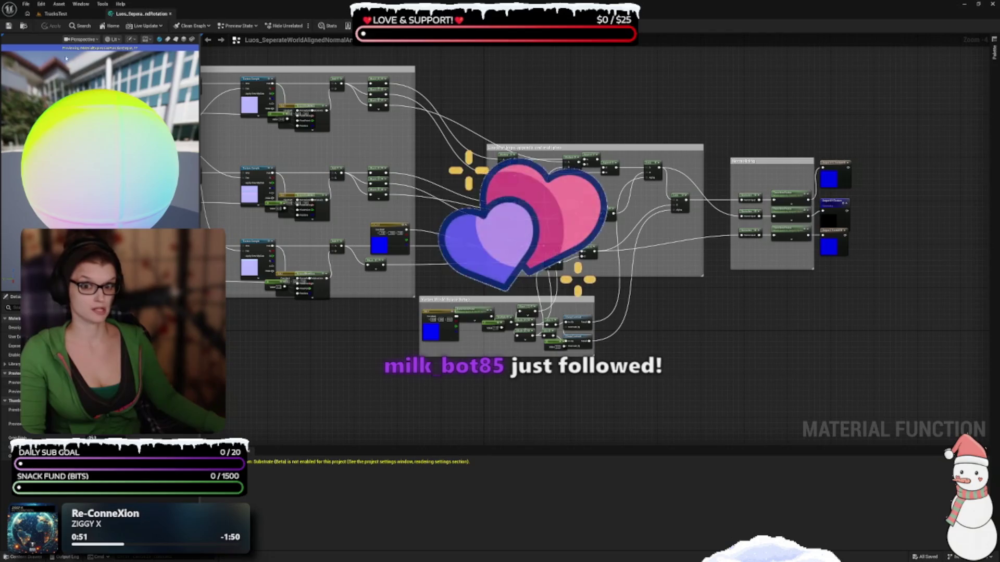
pyautogui.click(82, 5)
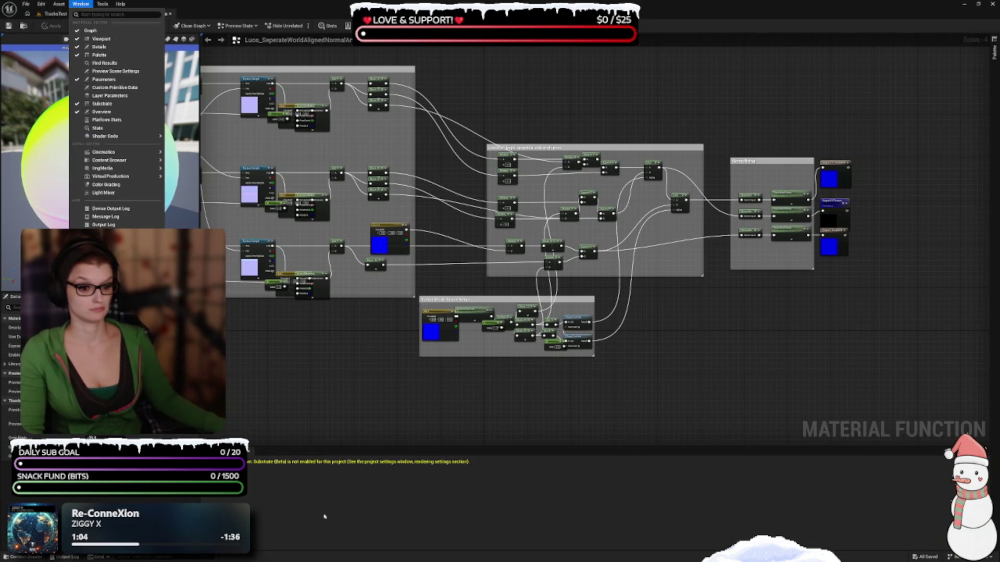
pyautogui.press('Escape')
pyautogui.moveTo(341, 368); pyautogui.dragTo(669, 379)
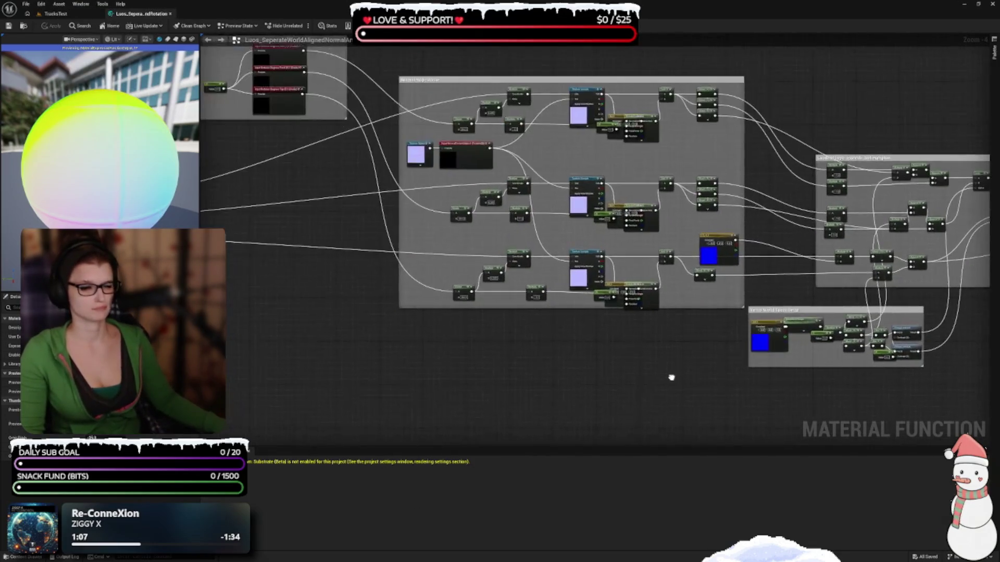
pyautogui.scroll(3, 637, 430)
pyautogui.scroll(3, 638, 430)
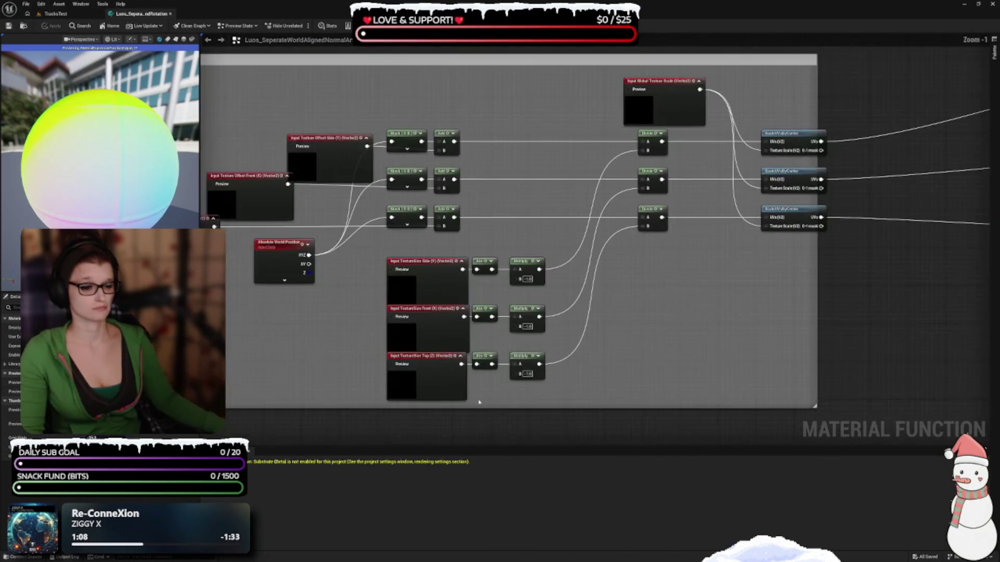
# - Extend the Scaling Setup comment box downward and close the Message Log below the graph
pyautogui.moveTo(816, 296)
pyautogui.mouseDown()
pyautogui.moveTo(814, 305)
pyautogui.moveTo(878, 322)
pyautogui.mouseUp()
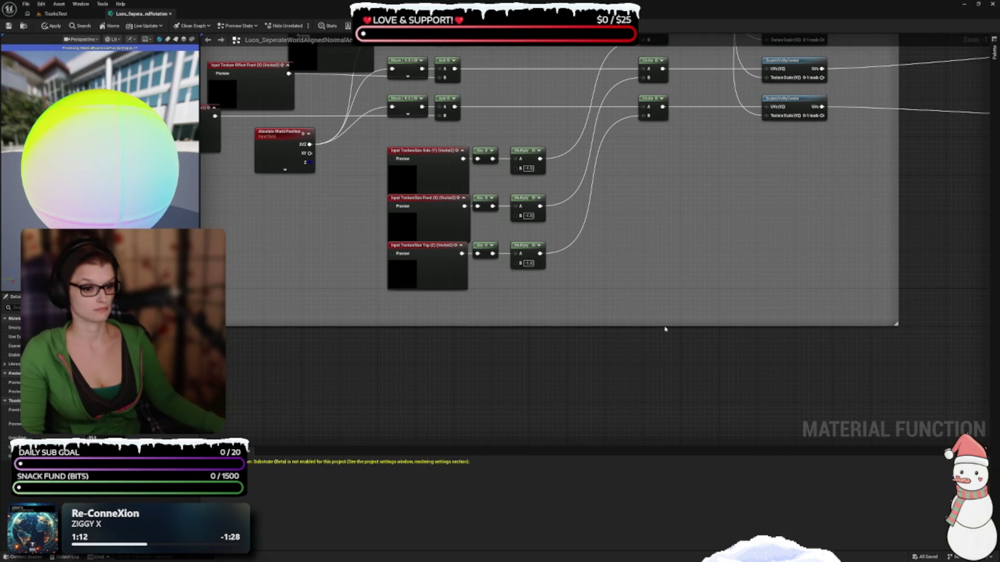
pyautogui.scroll(-5, 665, 329)
pyautogui.scroll(3, 681, 301)
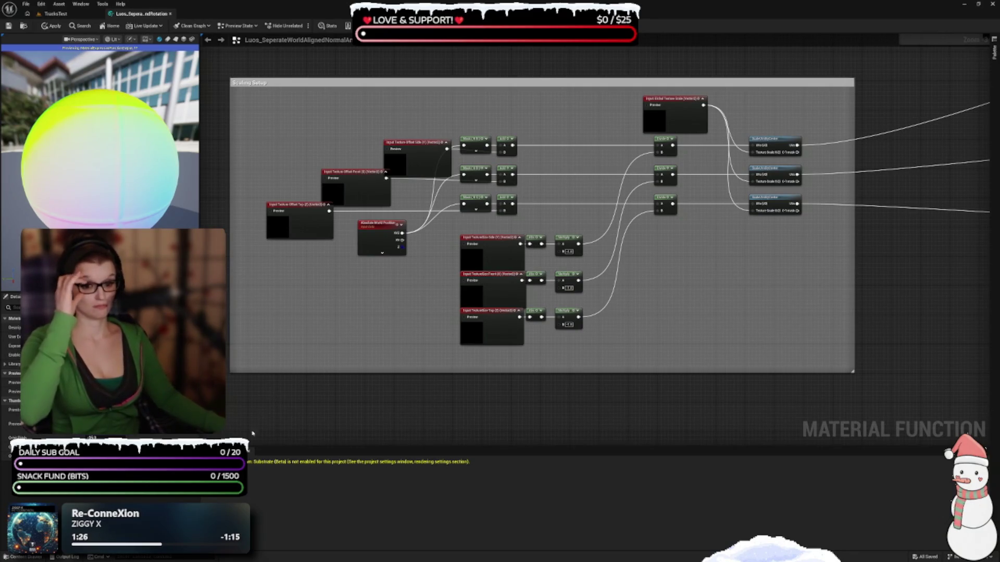
pyautogui.click(260, 447)
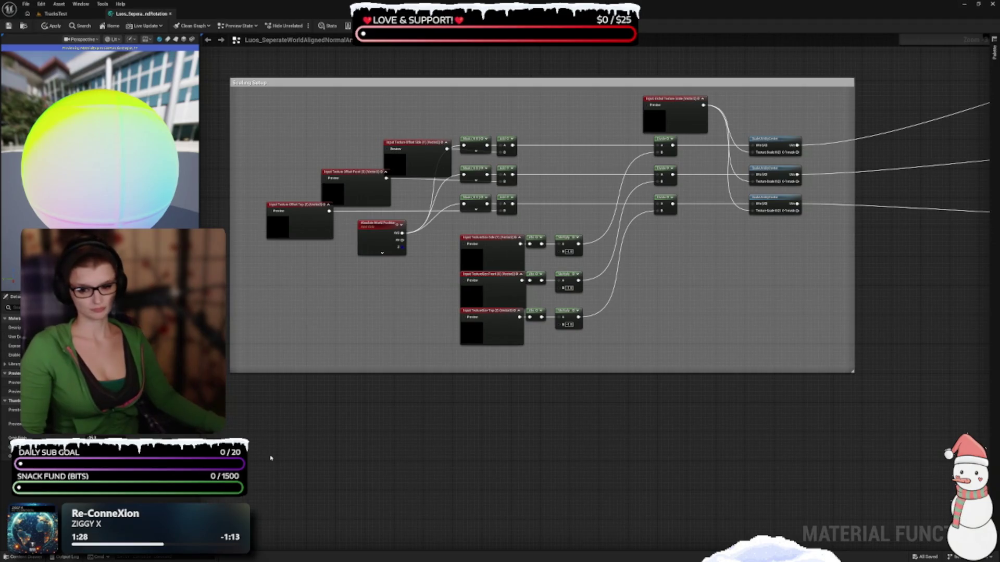
pyautogui.scroll(3, 330, 355)
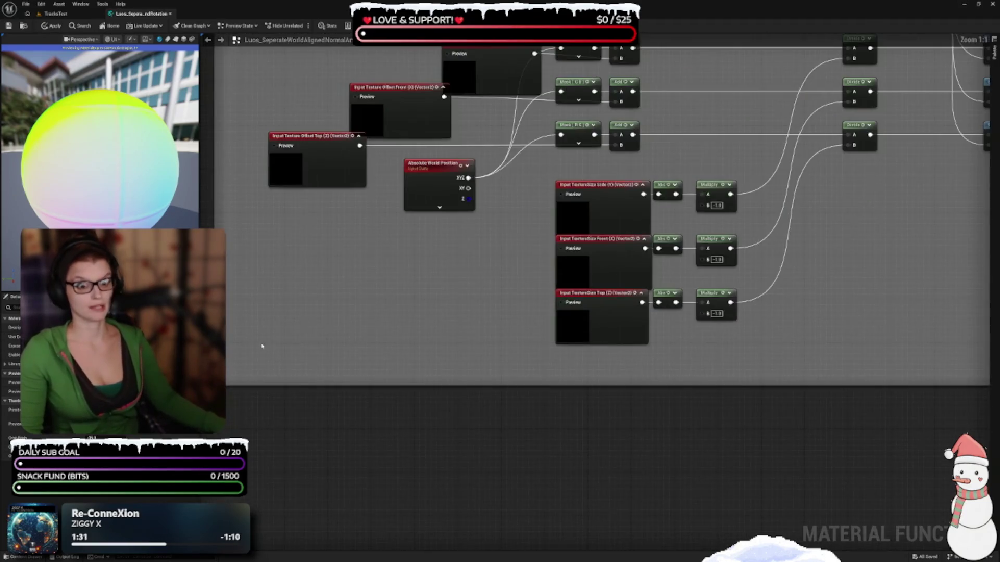
# - Stack the Texture Offset Top (Z) and Side (Y) input nodes into one column
pyautogui.moveTo(534, 272); pyautogui.dragTo(518, 207)
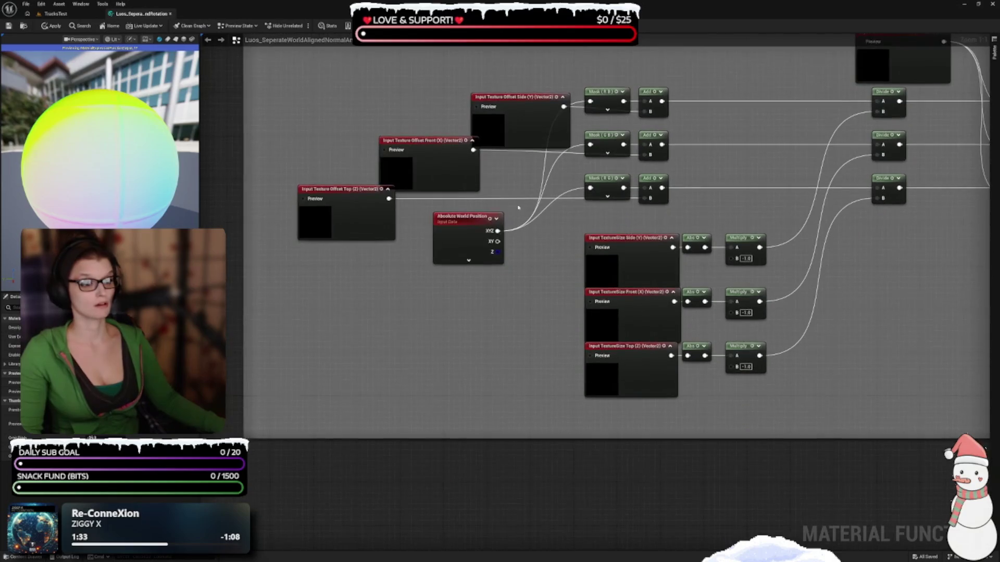
pyautogui.moveTo(363, 238); pyautogui.dragTo(440, 237)
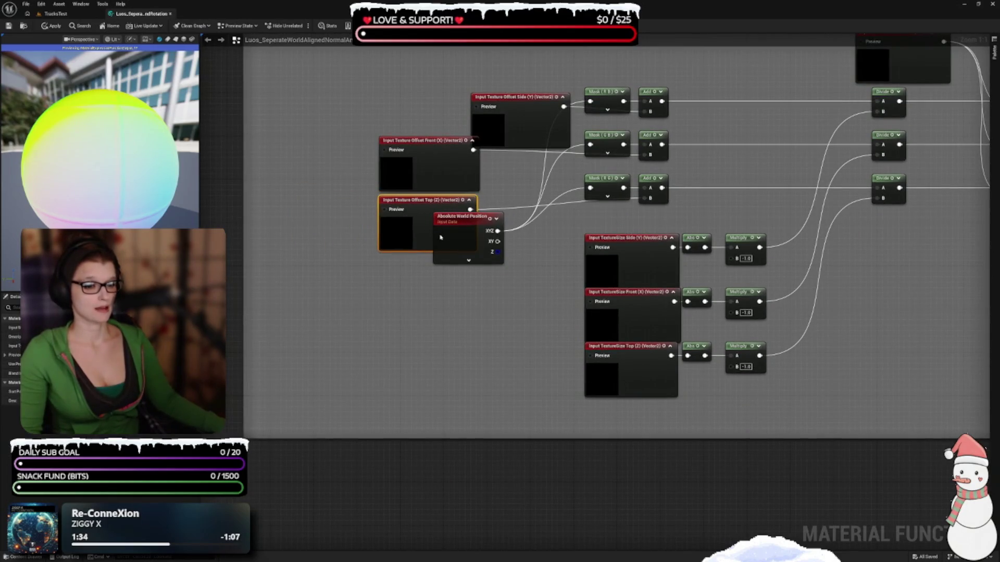
pyautogui.scroll(2, 545, 308)
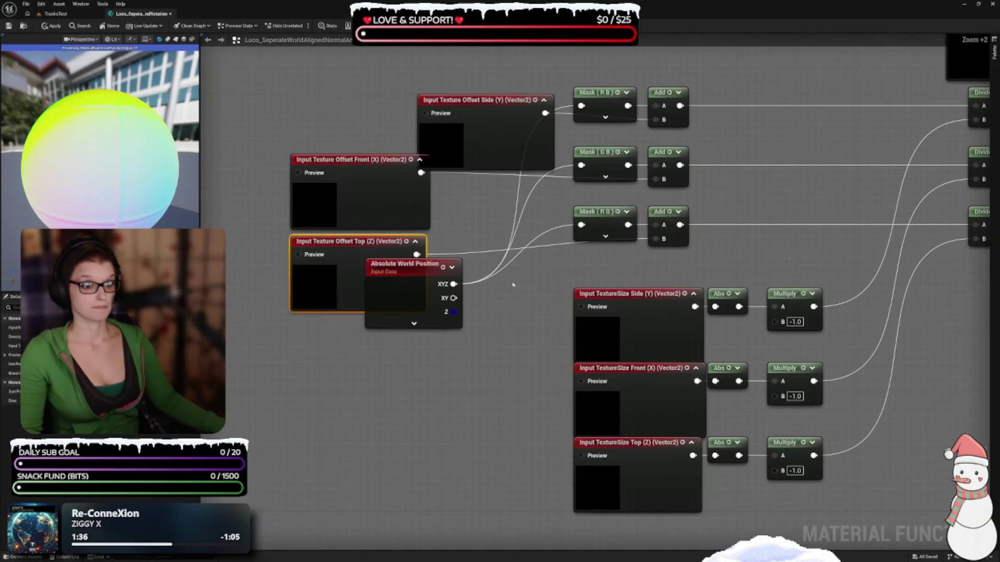
pyautogui.moveTo(526, 232)
pyautogui.mouseDown()
pyautogui.moveTo(428, 179)
pyautogui.moveTo(410, 207)
pyautogui.mouseUp()
pyautogui.click(496, 297)
pyautogui.moveTo(495, 296)
pyautogui.mouseDown()
pyautogui.moveTo(391, 267)
pyautogui.moveTo(372, 230)
pyautogui.mouseUp()
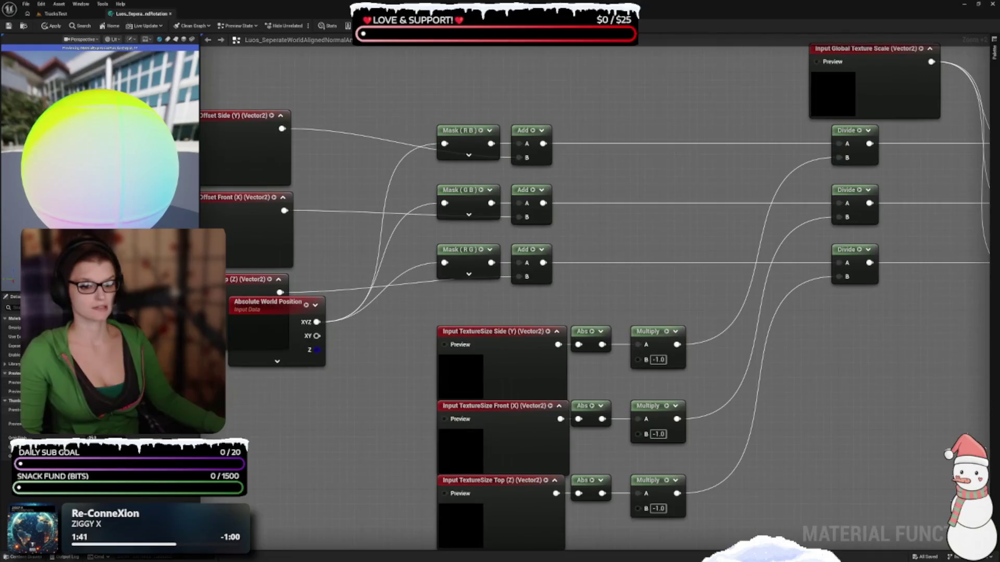
pyautogui.moveTo(410, 332); pyautogui.dragTo(500, 349)
# - Place the Absolute World Position node directly above the offset inputs
pyautogui.moveTo(383, 312)
pyautogui.mouseDown()
pyautogui.moveTo(470, 138)
pyautogui.moveTo(465, 112)
pyautogui.moveTo(510, 227)
pyautogui.moveTo(415, 181)
pyautogui.moveTo(382, 187)
pyautogui.mouseUp()
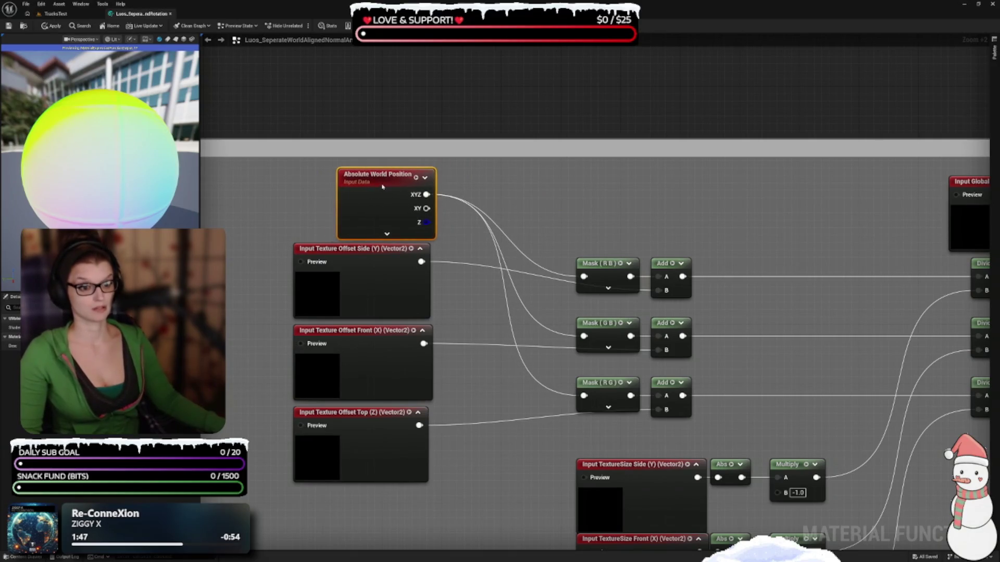
pyautogui.moveTo(567, 381)
pyautogui.mouseDown()
pyautogui.moveTo(527, 273)
pyautogui.moveTo(428, 280)
pyautogui.mouseUp()
pyautogui.click(428, 108)
pyautogui.moveTo(428, 109)
pyautogui.mouseDown()
pyautogui.moveTo(494, 159)
pyautogui.moveTo(615, 367)
pyautogui.mouseUp()
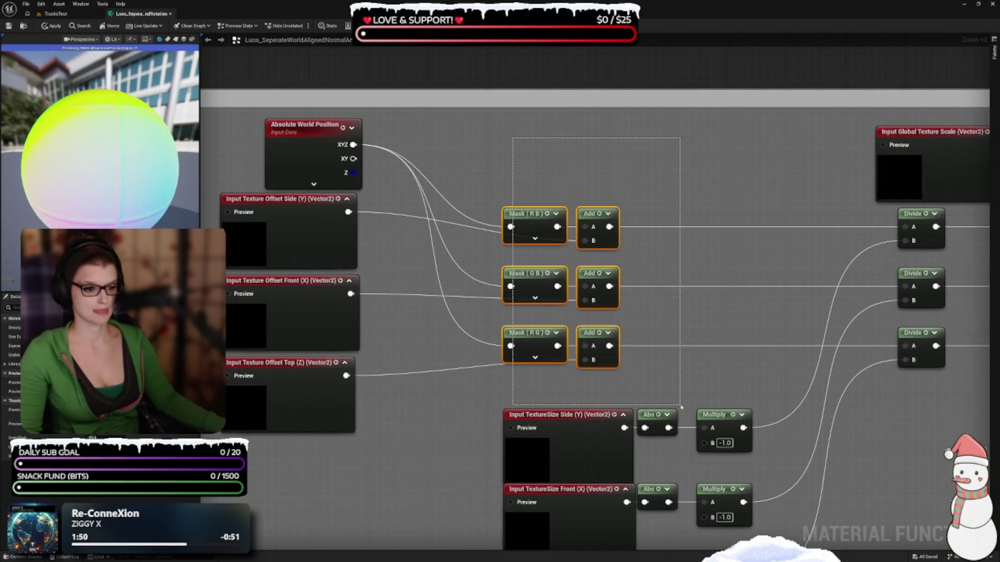
# - Move the Mask and Add nodes down, putting Mask (G B) and its Add below Mask (R B)
pyautogui.moveTo(534, 340)
pyautogui.mouseDown()
pyautogui.moveTo(487, 288)
pyautogui.moveTo(457, 296)
pyautogui.moveTo(461, 256)
pyautogui.mouseUp()
pyautogui.click(618, 394)
pyautogui.moveTo(618, 395)
pyautogui.mouseDown()
pyautogui.moveTo(552, 359)
pyautogui.moveTo(563, 170)
pyautogui.moveTo(546, 156)
pyautogui.moveTo(553, 167)
pyautogui.mouseUp()
pyautogui.moveTo(668, 230); pyautogui.dragTo(661, 290)
pyautogui.moveTo(576, 290)
pyautogui.mouseDown()
pyautogui.moveTo(461, 217)
pyautogui.moveTo(477, 269)
pyautogui.moveTo(471, 316)
pyautogui.mouseUp()
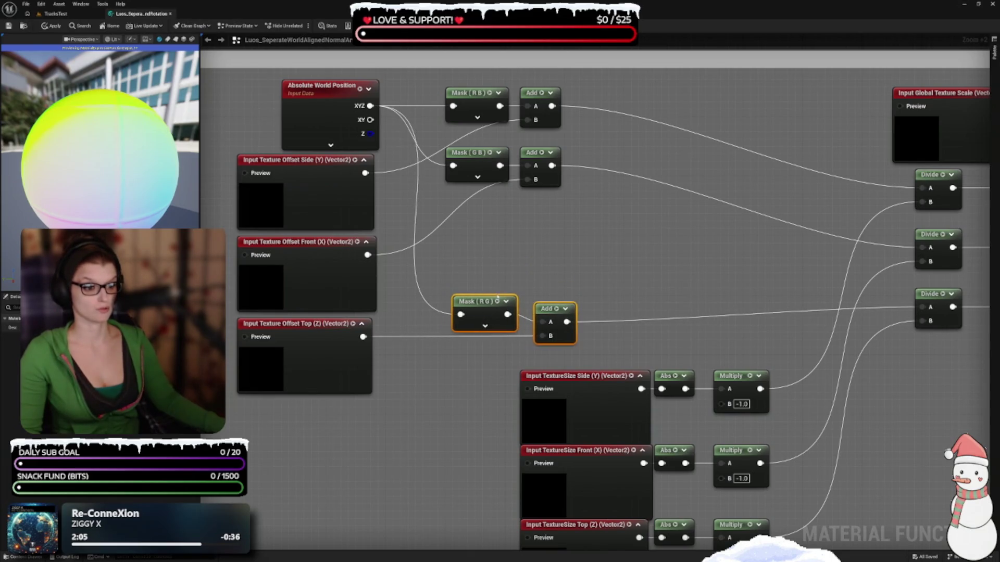
pyautogui.moveTo(442, 192); pyautogui.dragTo(568, 241)
pyautogui.moveTo(483, 202); pyautogui.dragTo(487, 282)
pyautogui.click(557, 236)
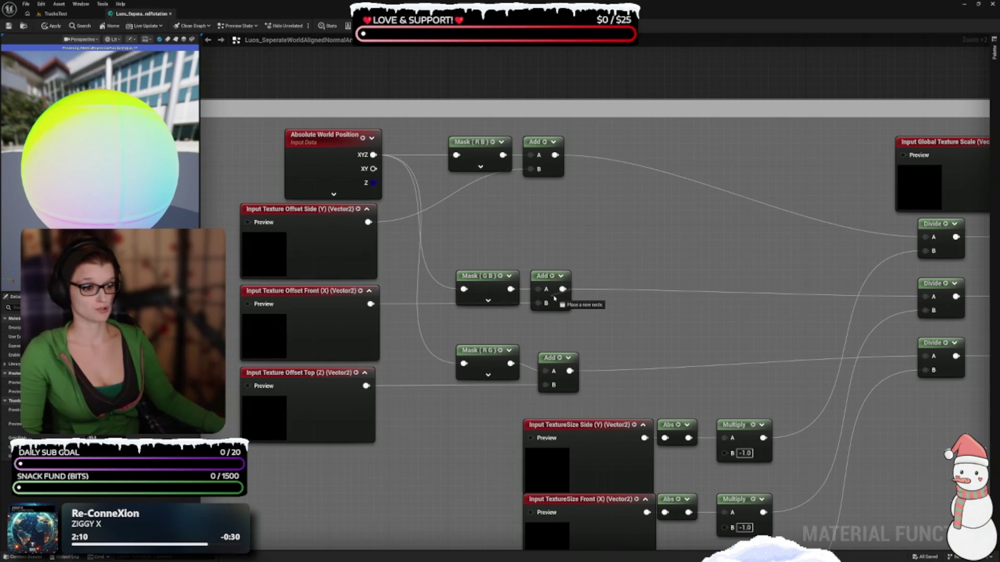
# - Nudge each Mask and Add pair into straight rows beside the offset inputs
pyautogui.moveTo(557, 308); pyautogui.dragTo(564, 320)
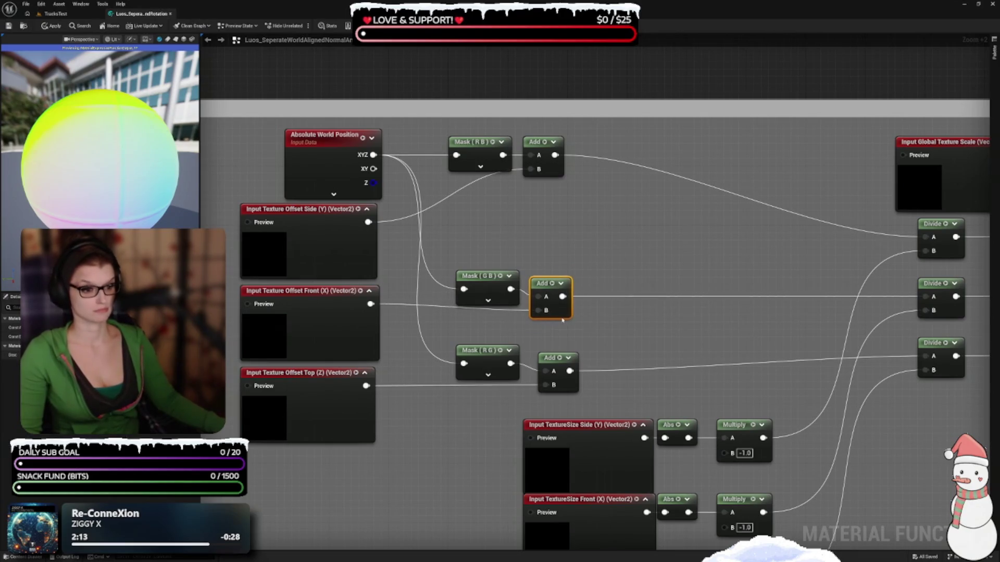
pyautogui.moveTo(489, 280); pyautogui.dragTo(492, 275)
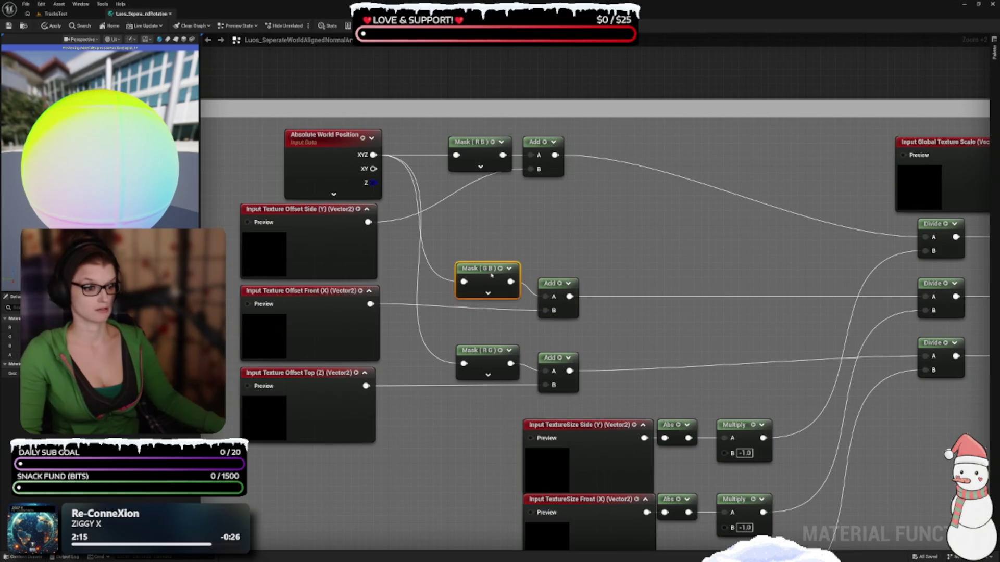
pyautogui.click(509, 226)
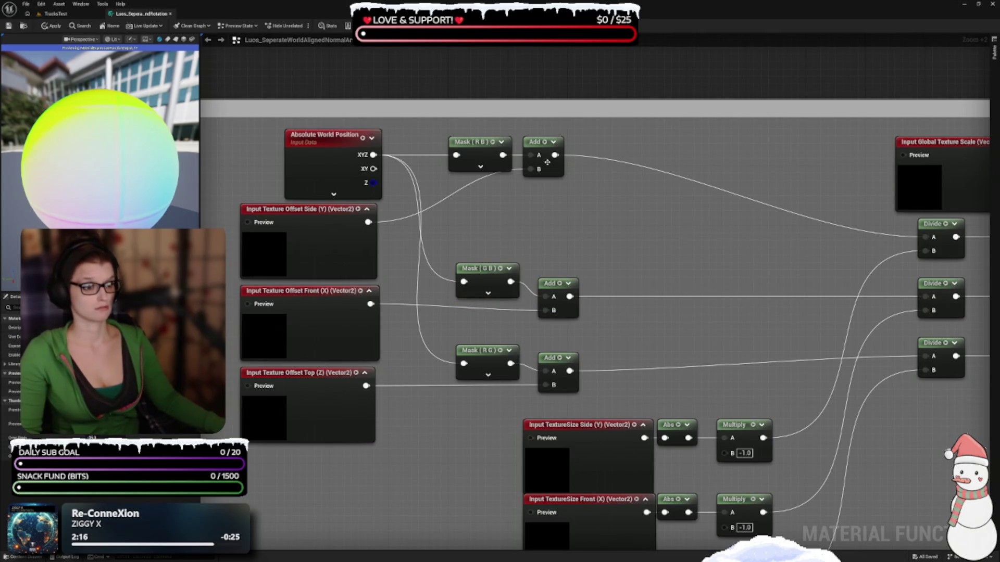
pyautogui.moveTo(539, 149); pyautogui.dragTo(547, 163)
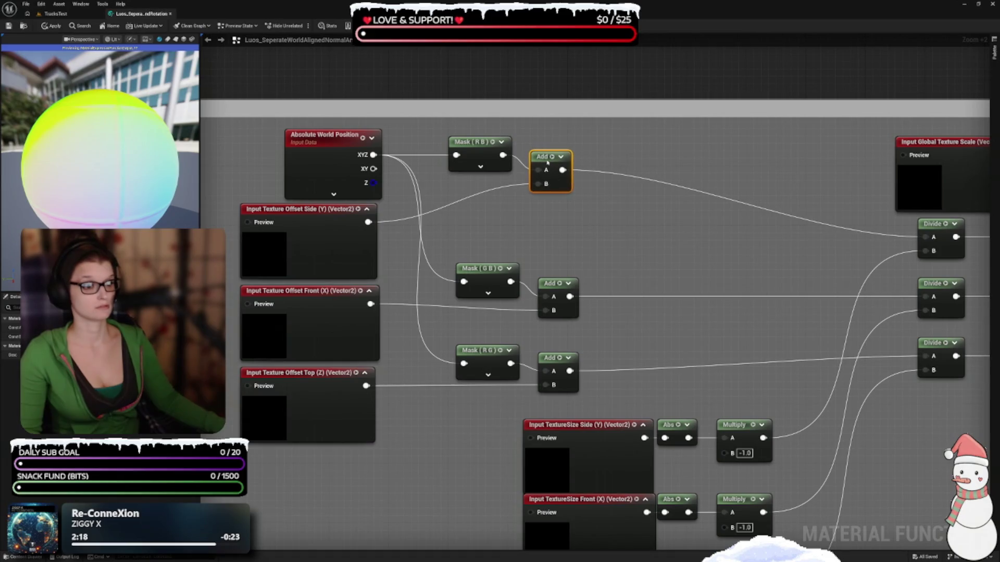
pyautogui.moveTo(556, 214); pyautogui.dragTo(485, 150)
pyautogui.moveTo(586, 401)
pyautogui.mouseDown()
pyautogui.moveTo(477, 270)
pyautogui.moveTo(481, 196)
pyautogui.mouseUp()
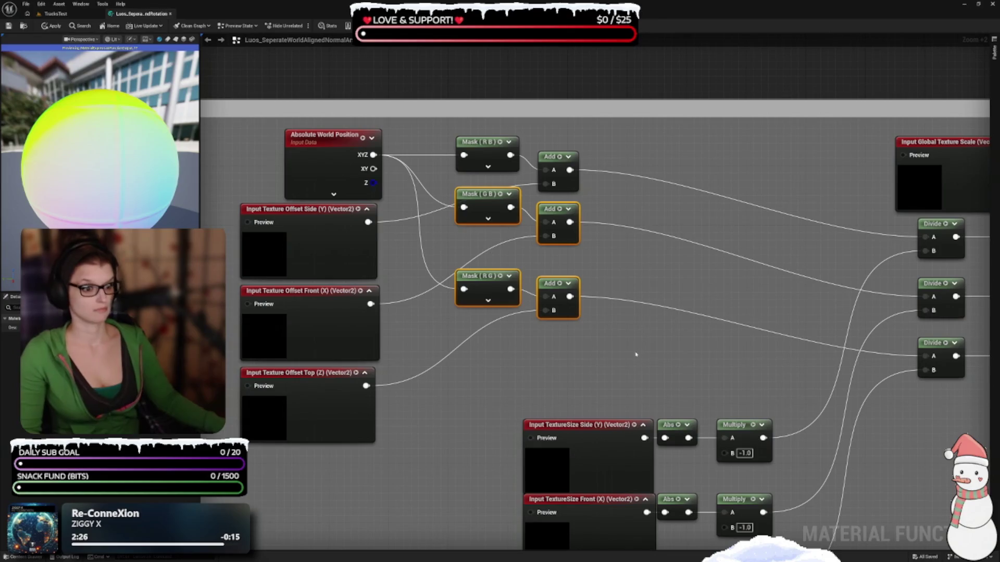
pyautogui.click(607, 357)
pyautogui.scroll(-2, 631, 330)
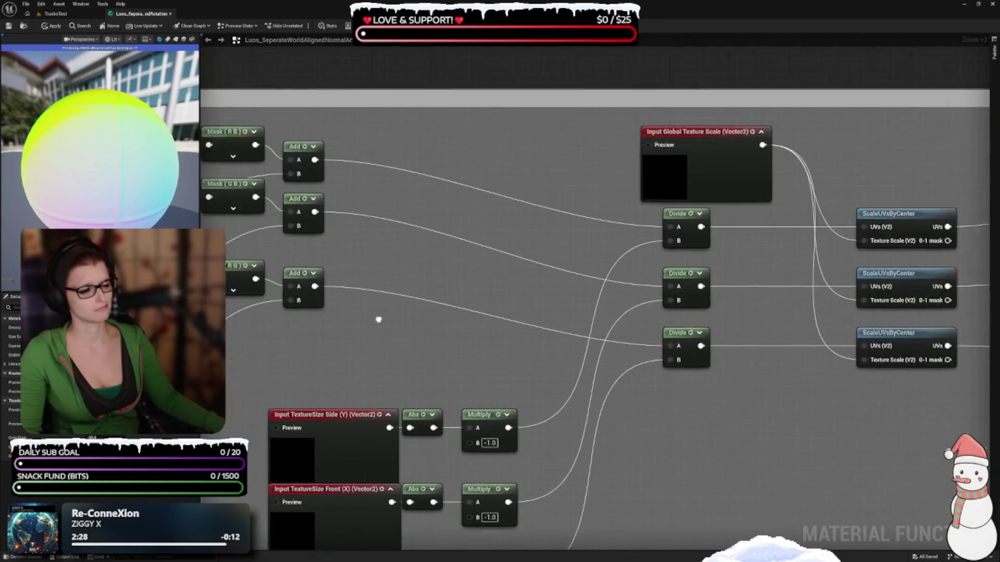
# - Shift the Offset Top (Z), Offset Front (X), position and mask group slightly down
pyautogui.moveTo(533, 368); pyautogui.dragTo(537, 243)
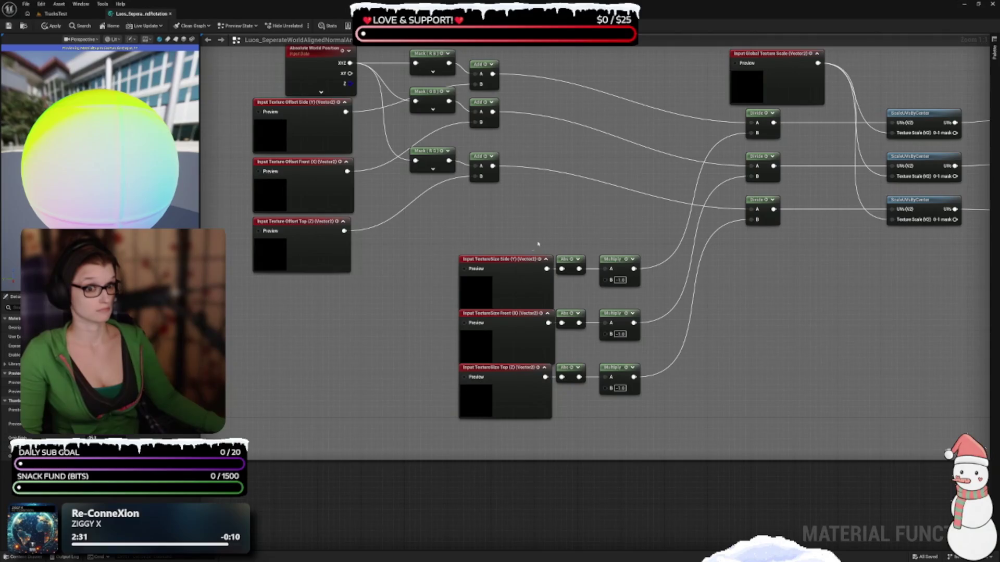
pyautogui.moveTo(512, 390); pyautogui.dragTo(512, 400)
pyautogui.moveTo(515, 350); pyautogui.dragTo(519, 355)
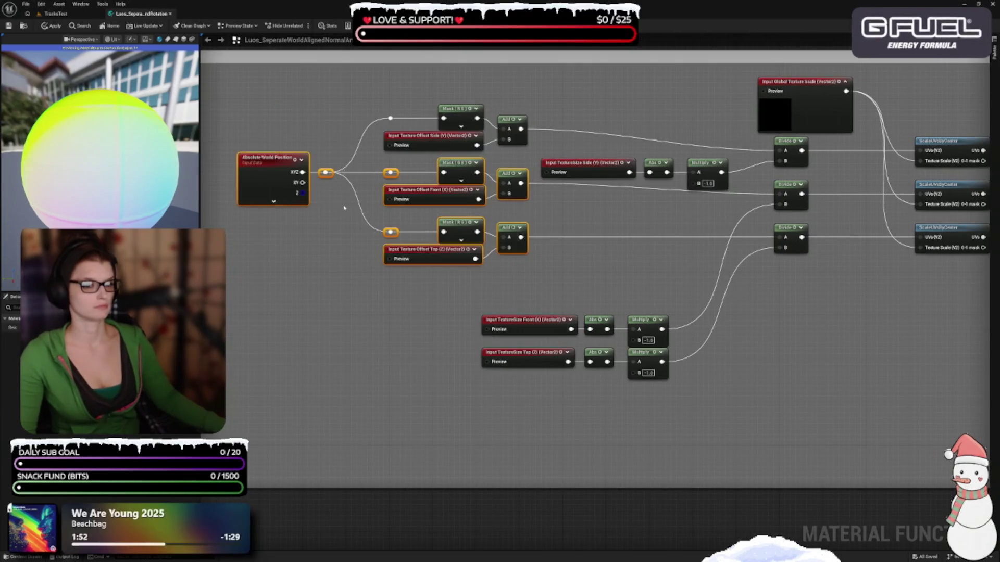
pyautogui.moveTo(446, 261); pyautogui.dragTo(444, 308)
pyautogui.click(579, 195)
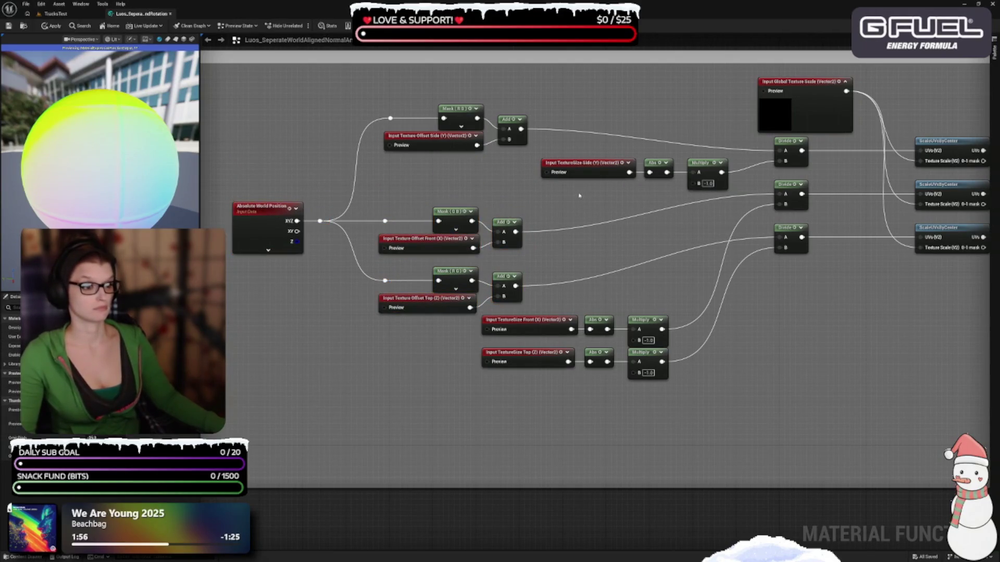
# - Move the TextureSize Side chain under the Side row and push the lower TextureSize chains down
pyautogui.moveTo(588, 125)
pyautogui.mouseDown()
pyautogui.moveTo(729, 192)
pyautogui.moveTo(552, 172)
pyautogui.mouseUp()
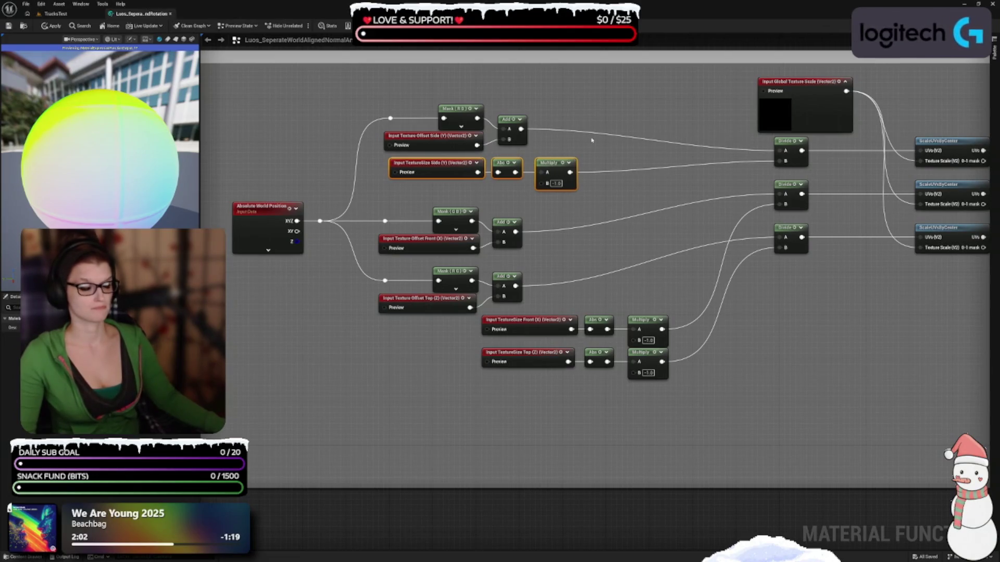
pyautogui.click(583, 275)
pyautogui.rightClick(586, 277)
pyautogui.press('Escape')
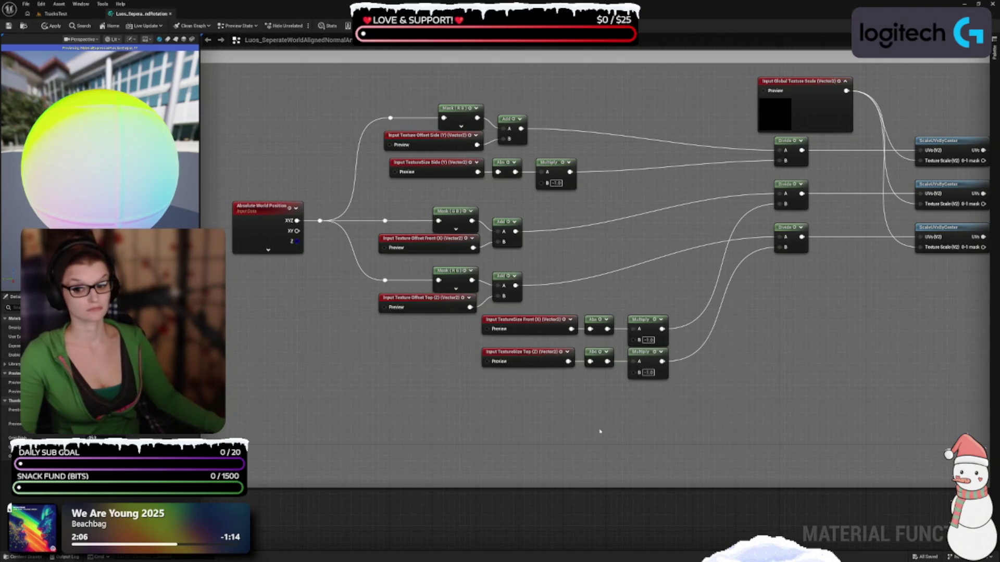
pyautogui.hotkey('ctrl', 'space')
pyautogui.moveTo(717, 308)
pyautogui.mouseDown()
pyautogui.moveTo(468, 214)
pyautogui.moveTo(526, 311)
pyautogui.mouseUp()
pyautogui.click(507, 284)
# - Lower the Top offset row with its Mask and Add, and move the TextureSize Front chain under the Front row
pyautogui.moveTo(544, 254); pyautogui.dragTo(318, 198)
pyautogui.moveTo(365, 172); pyautogui.dragTo(516, 193)
pyautogui.moveTo(448, 181); pyautogui.dragTo(449, 262)
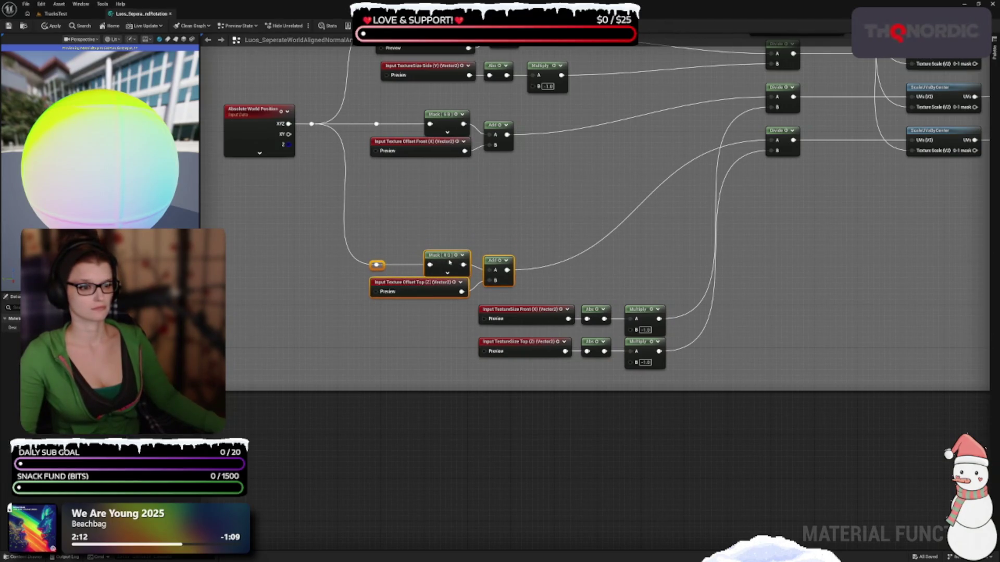
pyautogui.click(503, 294)
pyautogui.moveTo(543, 298)
pyautogui.mouseDown()
pyautogui.moveTo(666, 333)
pyautogui.moveTo(605, 209)
pyautogui.moveTo(533, 170)
pyautogui.moveTo(544, 187)
pyautogui.mouseUp()
pyautogui.click(609, 252)
# - Place the TextureSize Top chain under Offset Top and align the Multiply nodes
pyautogui.moveTo(472, 328); pyautogui.dragTo(672, 372)
pyautogui.click(628, 337)
pyautogui.moveTo(551, 292)
pyautogui.mouseDown()
pyautogui.moveTo(666, 370)
pyautogui.moveTo(522, 346)
pyautogui.moveTo(538, 311)
pyautogui.mouseUp()
pyautogui.click(540, 308)
pyautogui.click(553, 308)
pyautogui.moveTo(554, 167)
pyautogui.mouseDown()
pyautogui.moveTo(554, 309)
pyautogui.moveTo(515, 314)
pyautogui.mouseUp()
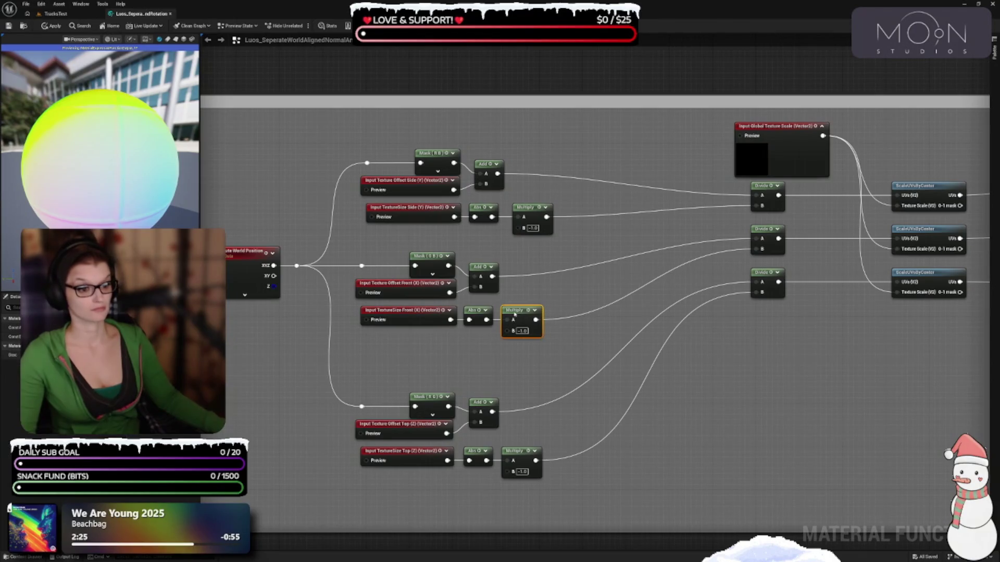
pyautogui.moveTo(528, 206); pyautogui.dragTo(522, 205)
pyautogui.click(569, 274)
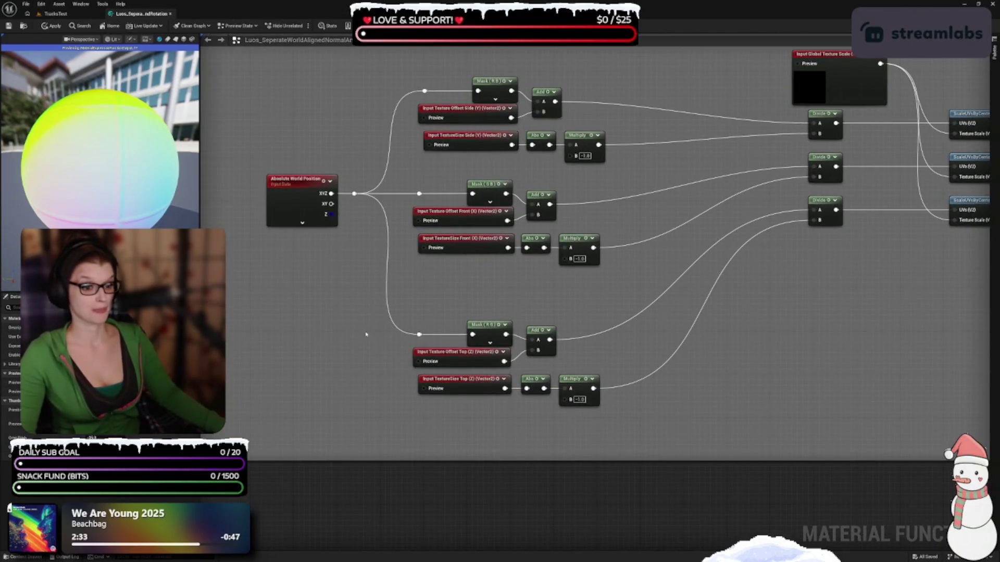
pyautogui.moveTo(366, 313); pyautogui.dragTo(706, 400)
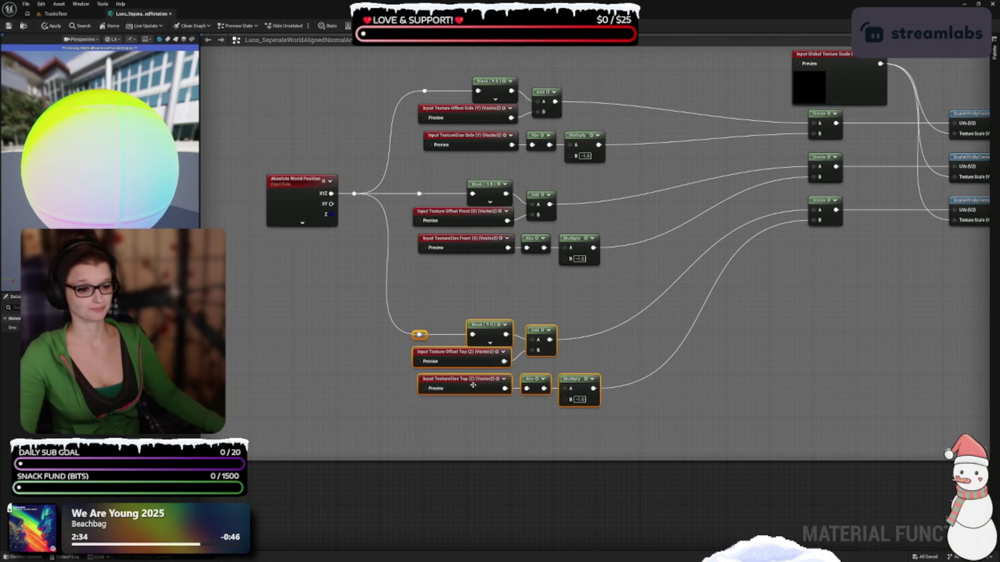
# - Raise the middle and bottom groups under the top group and pull the Side Divide beside its Multiply
pyautogui.moveTo(463, 375); pyautogui.dragTo(465, 333)
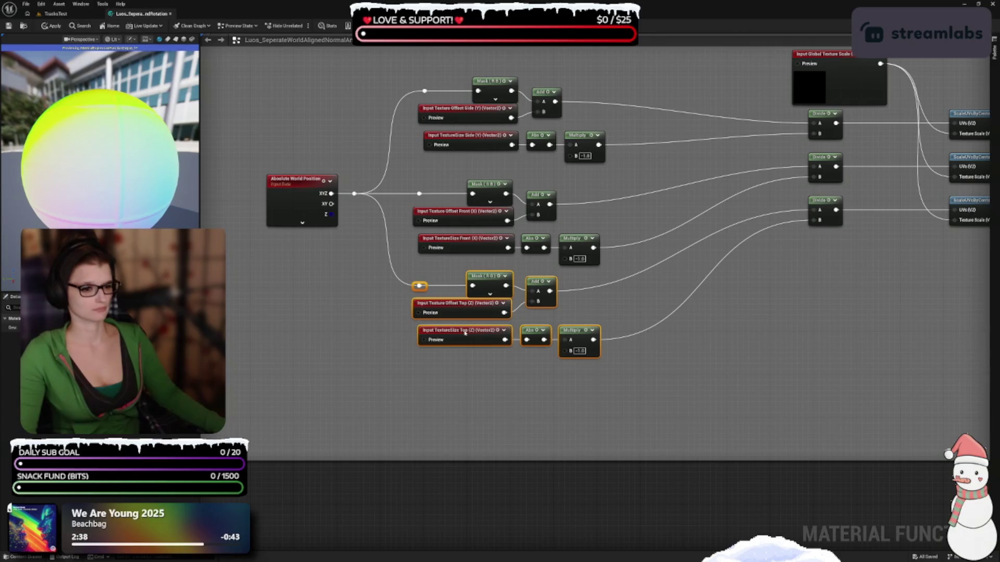
pyautogui.moveTo(700, 408)
pyautogui.mouseDown()
pyautogui.moveTo(445, 391)
pyautogui.moveTo(411, 282)
pyautogui.moveTo(409, 195)
pyautogui.moveTo(313, 140)
pyautogui.moveTo(353, 243)
pyautogui.mouseUp()
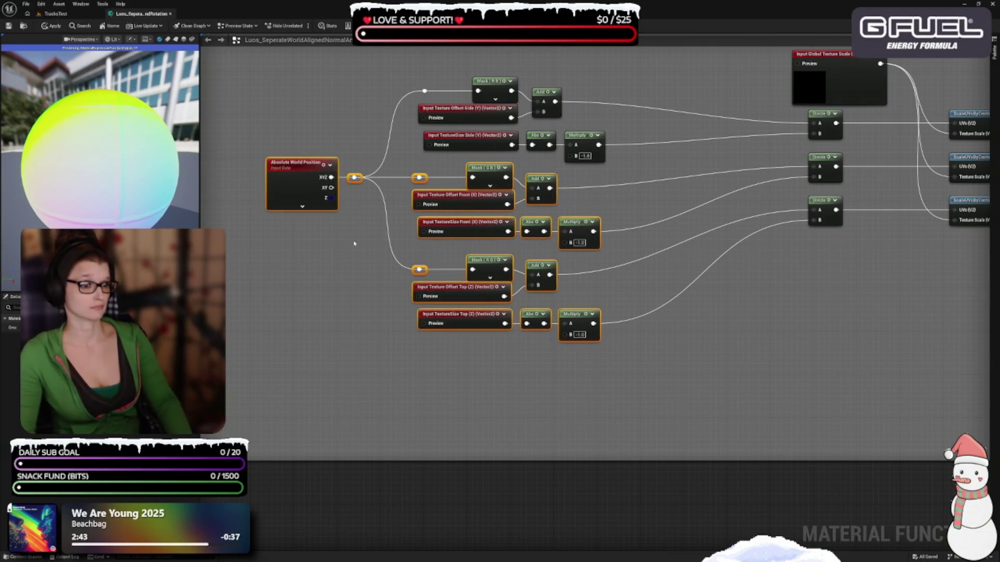
pyautogui.click(635, 227)
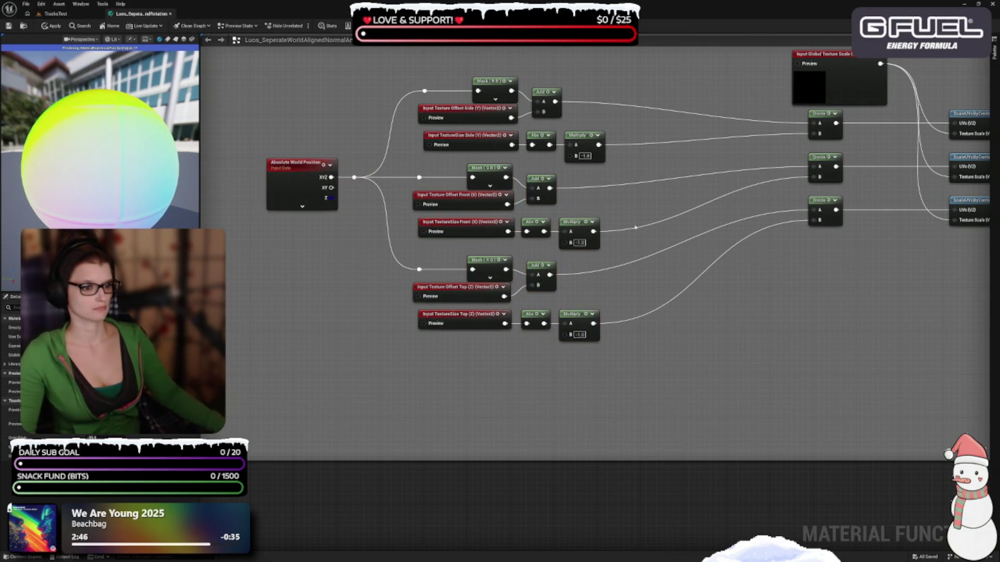
pyautogui.moveTo(643, 253); pyautogui.dragTo(604, 294)
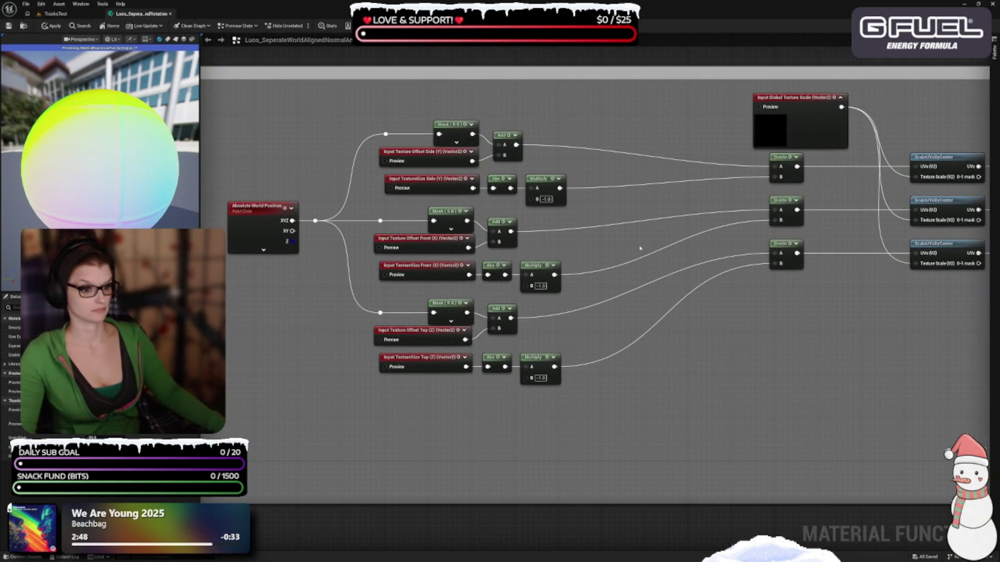
pyautogui.moveTo(779, 168)
pyautogui.mouseDown()
pyautogui.moveTo(598, 152)
pyautogui.moveTo(600, 138)
pyautogui.moveTo(601, 152)
pyautogui.mouseUp()
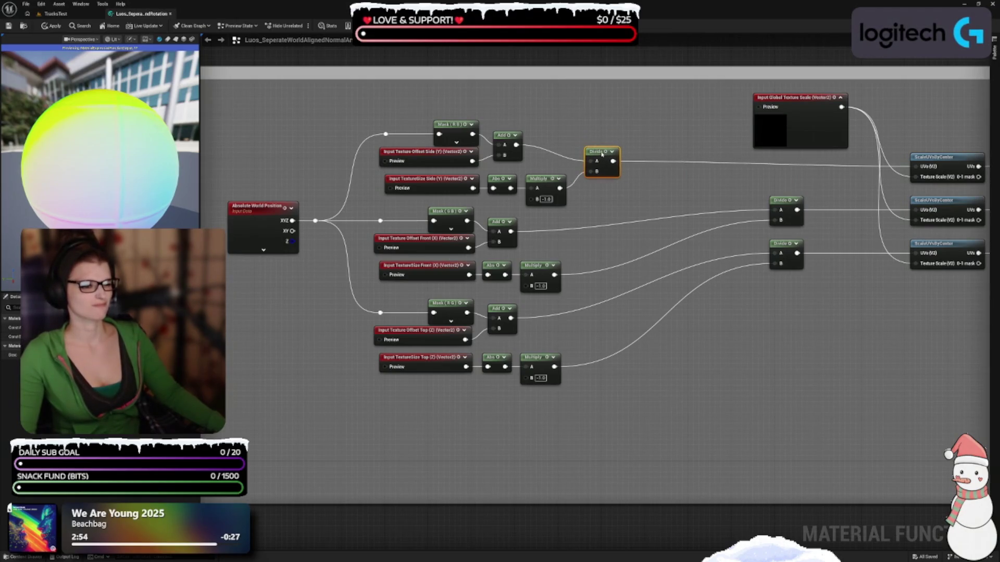
# - Pull the middle and bottom Divide nodes left, close to their inputs
pyautogui.moveTo(783, 200); pyautogui.dragTo(604, 232)
pyautogui.moveTo(779, 247); pyautogui.dragTo(602, 327)
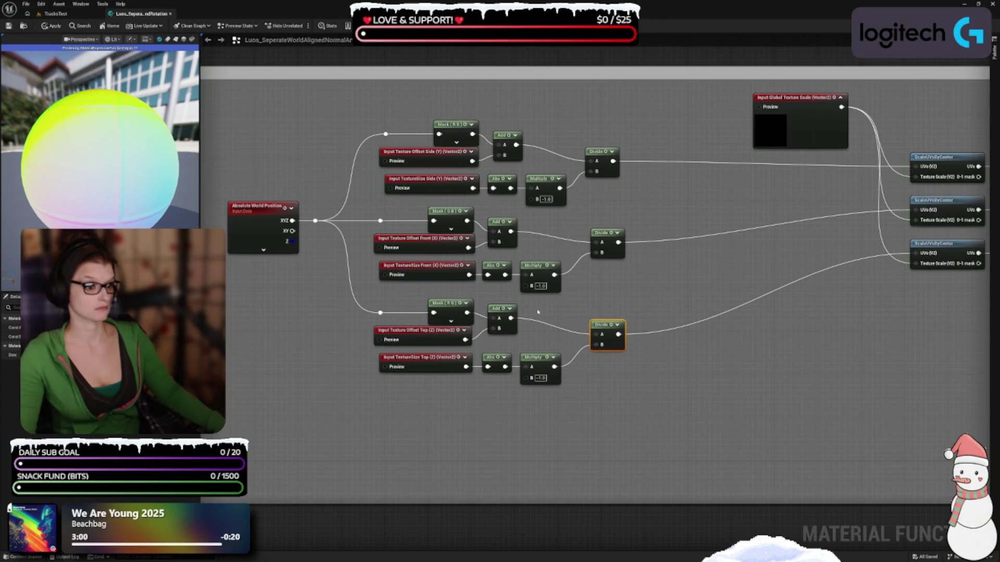
pyautogui.moveTo(786, 324); pyautogui.dragTo(577, 339)
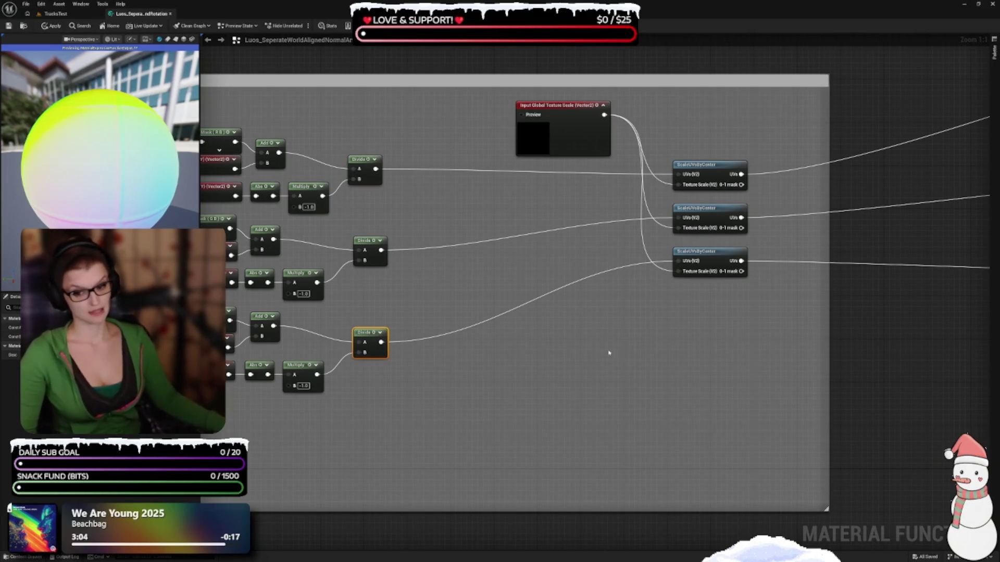
# - Collapse the Global Texture Scale preview and place it between the Divides and ScaleUVsByCenter nodes
pyautogui.moveTo(458, 346)
pyautogui.mouseDown()
pyautogui.moveTo(500, 308)
pyautogui.moveTo(683, 277)
pyautogui.mouseUp()
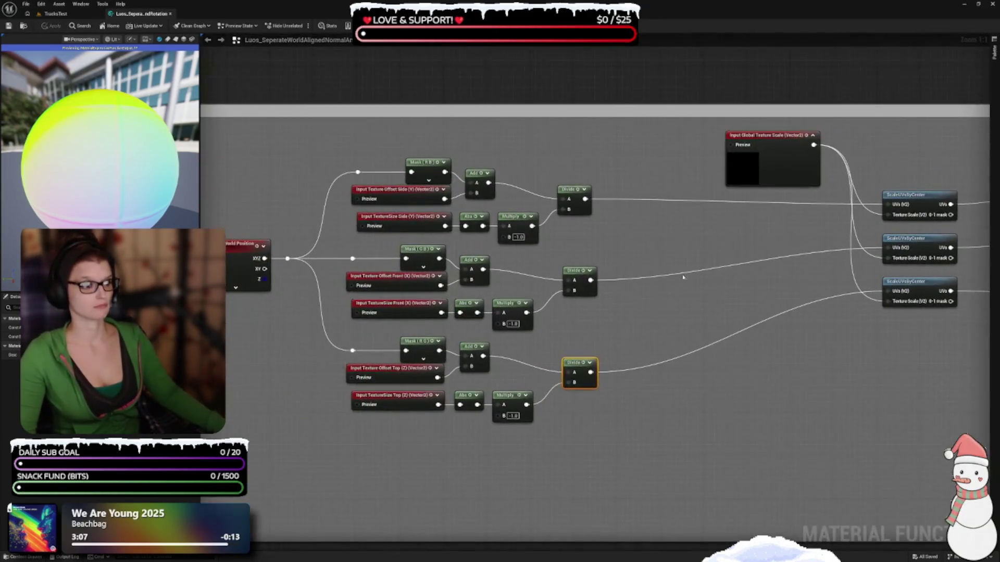
pyautogui.click(812, 137)
pyautogui.moveTo(776, 144)
pyautogui.mouseDown()
pyautogui.moveTo(552, 147)
pyautogui.moveTo(690, 265)
pyautogui.moveTo(618, 245)
pyautogui.moveTo(693, 255)
pyautogui.moveTo(691, 273)
pyautogui.moveTo(690, 258)
pyautogui.mouseUp()
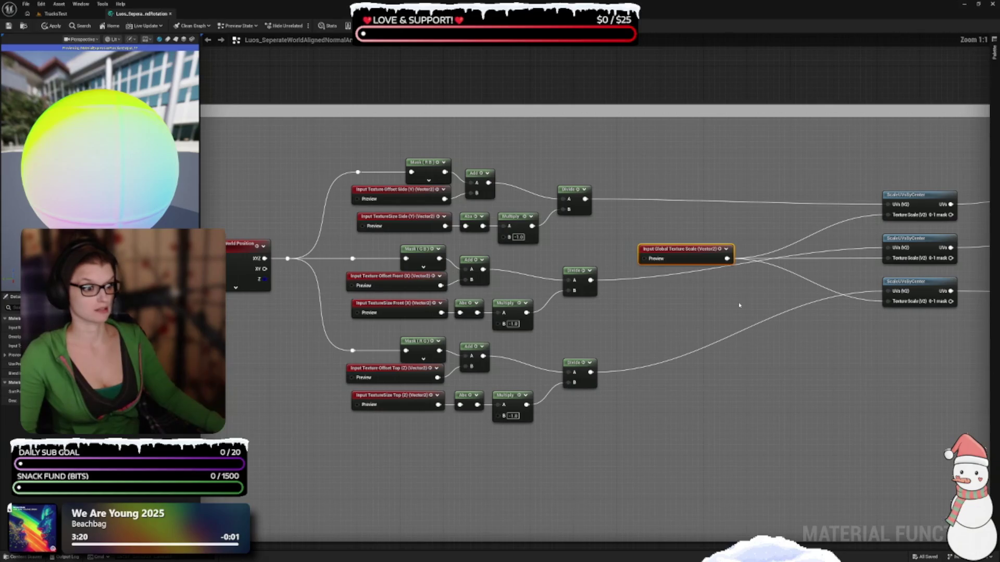
pyautogui.scroll(4, 737, 328)
pyautogui.scroll(-2, 708, 338)
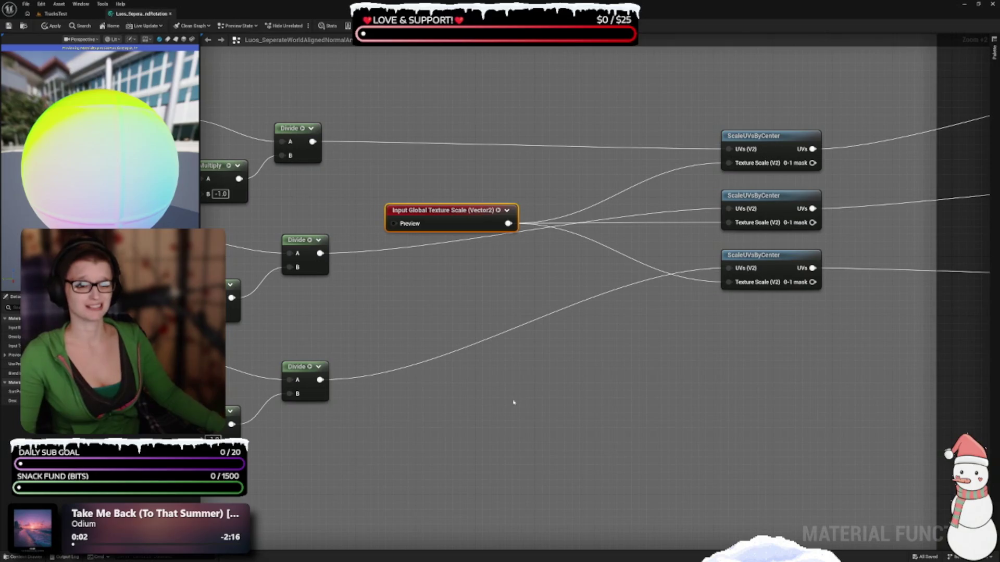
# - Line the top, middle and bottom ScaleUVsByCenter nodes up beside their Divides, Global Texture Scale just left
pyautogui.moveTo(513, 403); pyautogui.dragTo(605, 388)
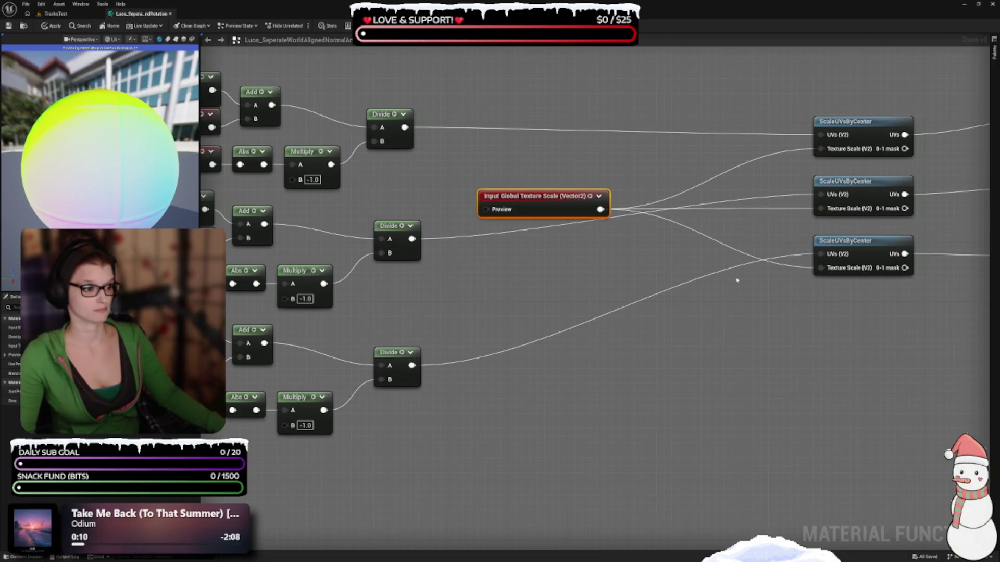
pyautogui.moveTo(849, 134)
pyautogui.mouseDown()
pyautogui.moveTo(596, 122)
pyautogui.moveTo(672, 123)
pyautogui.mouseUp()
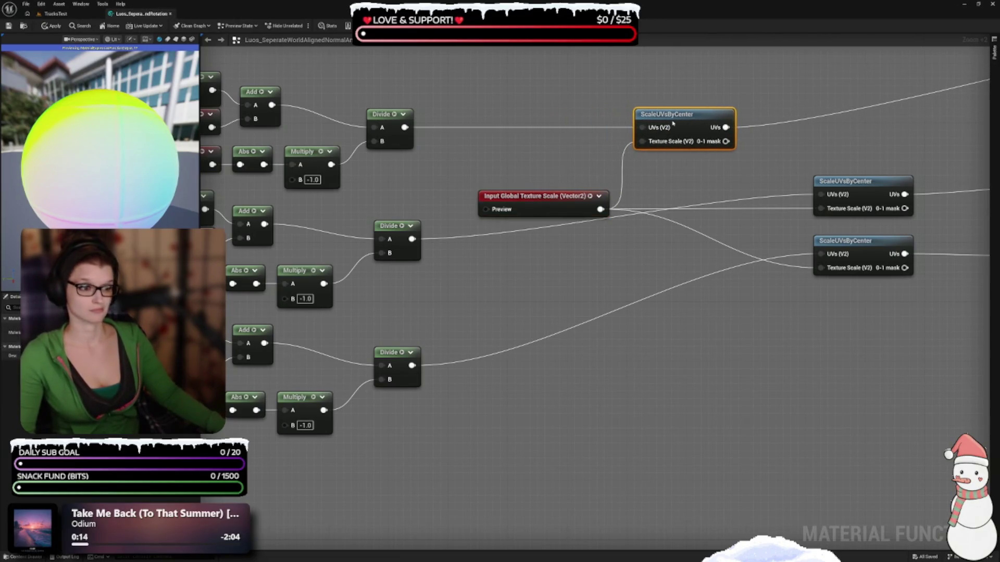
pyautogui.moveTo(543, 209)
pyautogui.mouseDown()
pyautogui.moveTo(510, 206)
pyautogui.moveTo(511, 187)
pyautogui.moveTo(521, 232)
pyautogui.moveTo(532, 234)
pyautogui.moveTo(543, 201)
pyautogui.mouseUp()
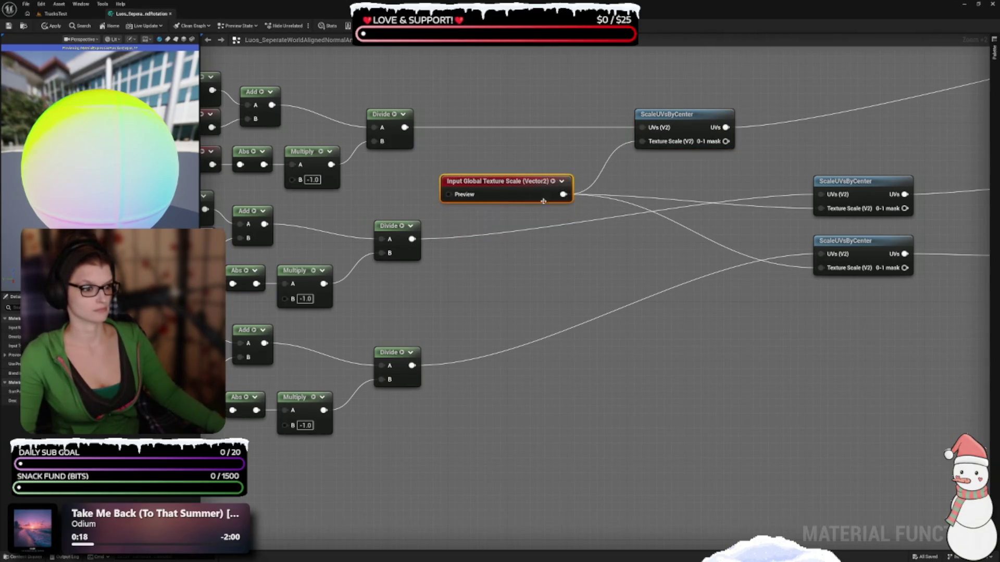
pyautogui.moveTo(847, 181)
pyautogui.mouseDown()
pyautogui.moveTo(676, 175)
pyautogui.moveTo(672, 227)
pyautogui.mouseUp()
pyautogui.moveTo(841, 241)
pyautogui.mouseDown()
pyautogui.moveTo(649, 342)
pyautogui.moveTo(669, 341)
pyautogui.moveTo(667, 353)
pyautogui.mouseUp()
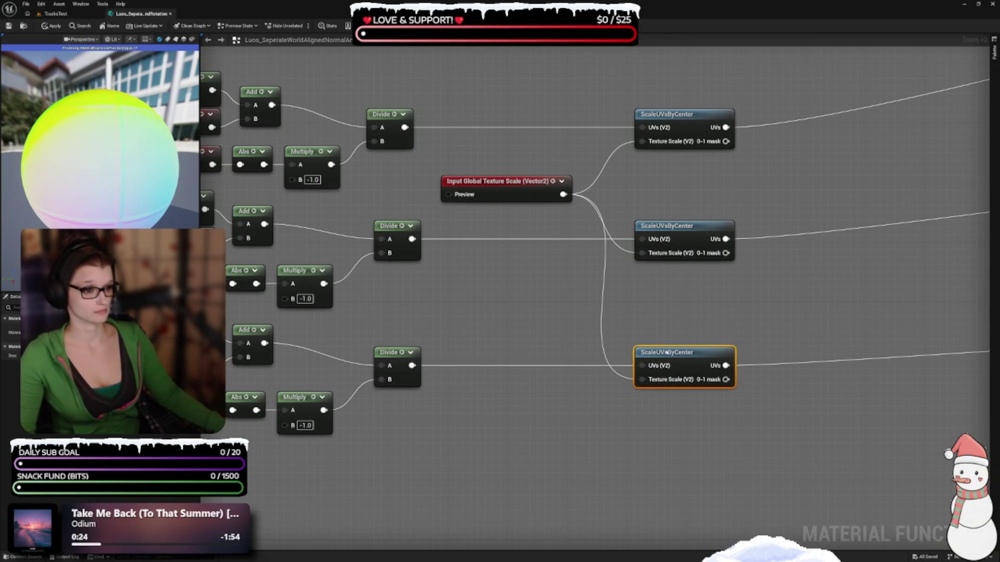
pyautogui.scroll(-2, 532, 316)
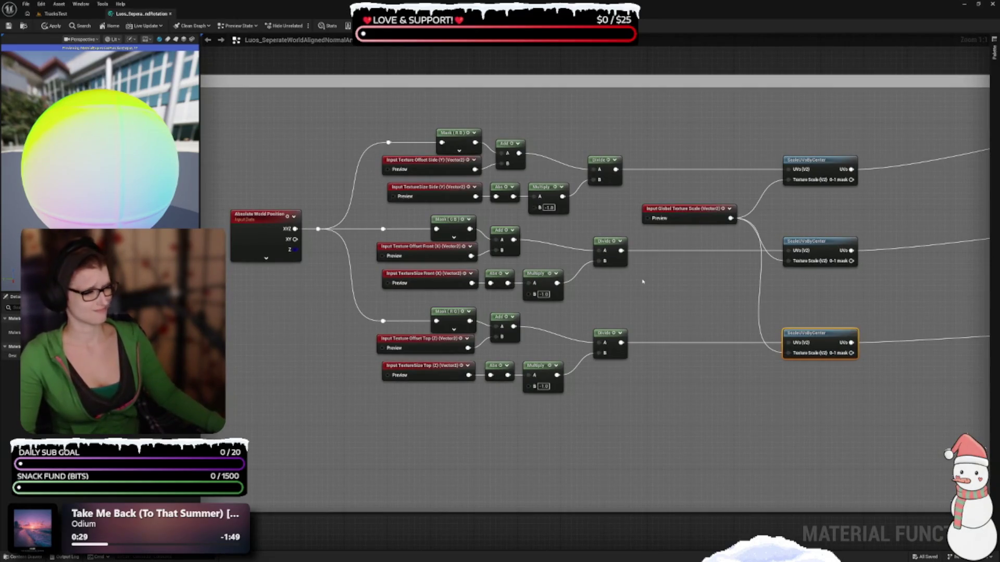
pyautogui.moveTo(298, 370); pyautogui.dragTo(469, 330)
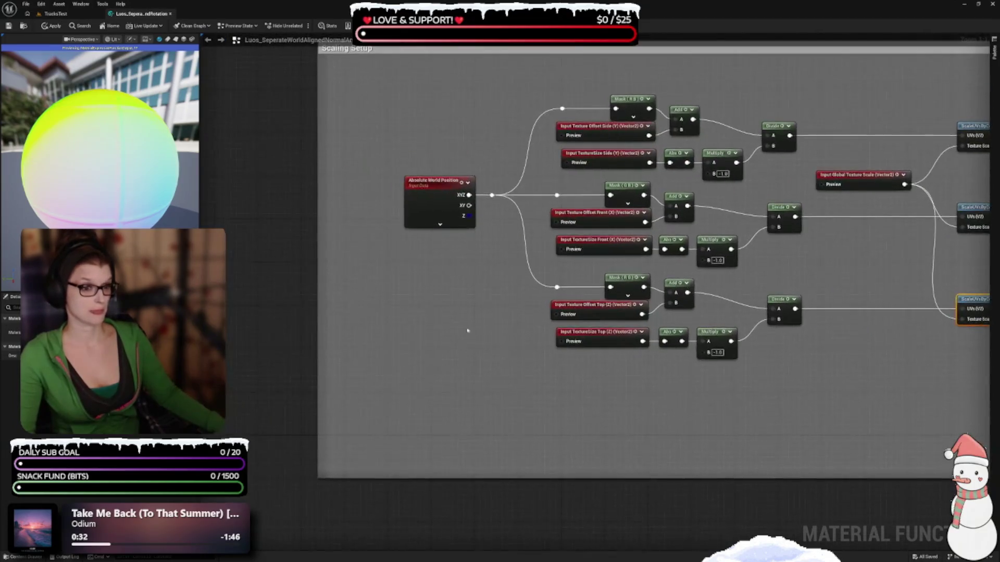
# - Drag the Scaling Setup comment's top-left corner in to fit the nodes, then apply the material function
pyautogui.click(468, 224)
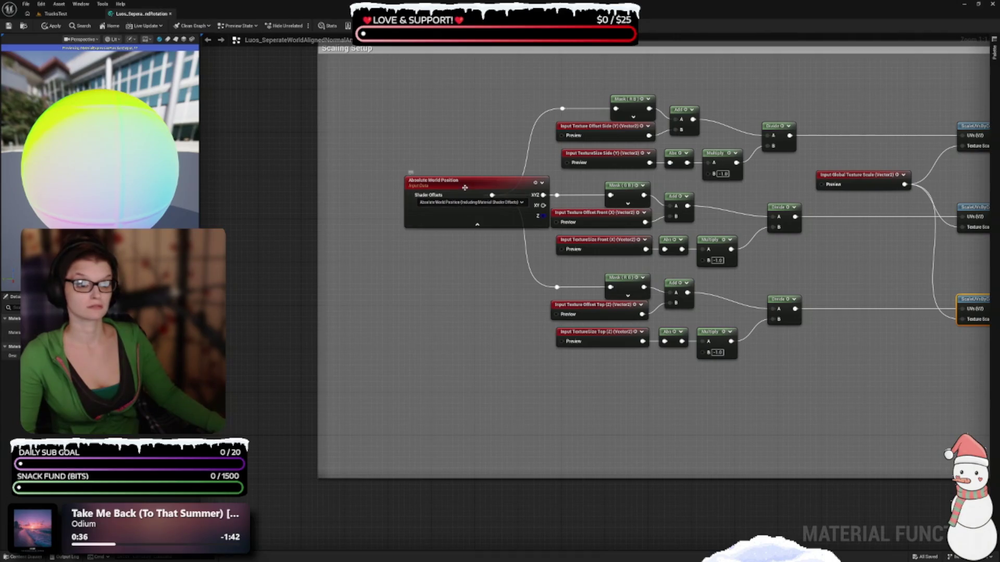
pyautogui.click(476, 221)
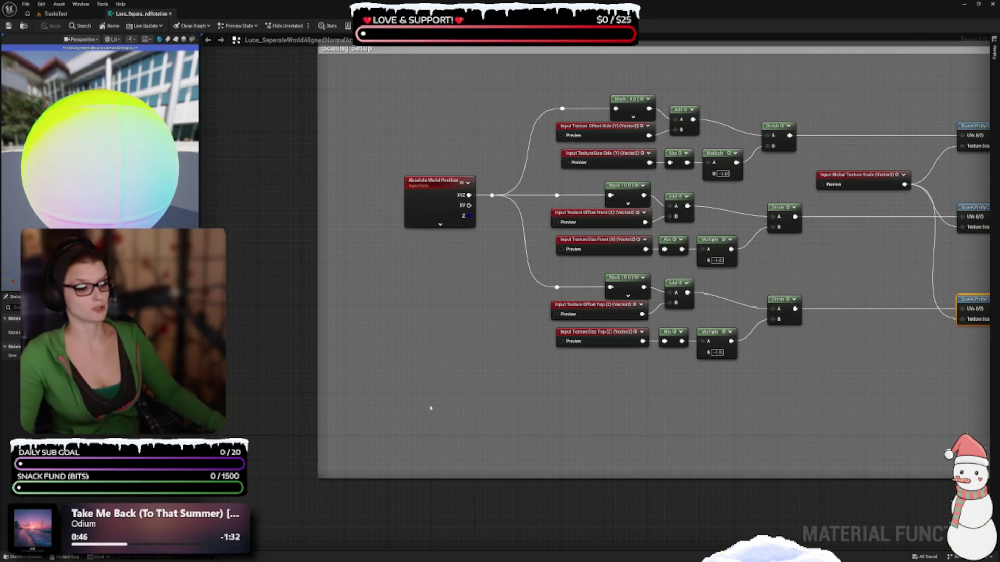
pyautogui.scroll(-1, 417, 412)
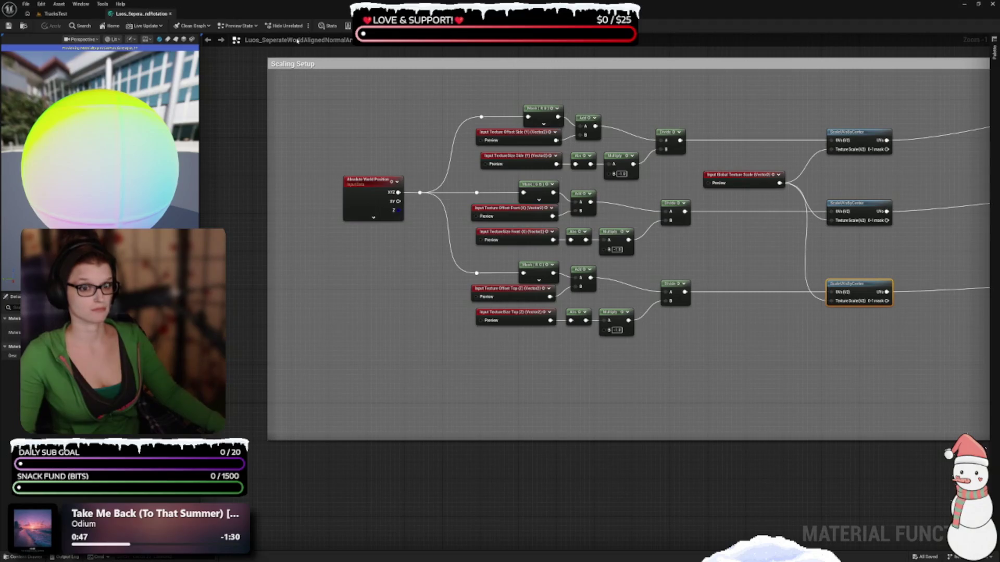
pyautogui.moveTo(266, 62)
pyautogui.mouseDown()
pyautogui.moveTo(333, 66)
pyautogui.moveTo(318, 81)
pyautogui.mouseUp()
pyautogui.moveTo(634, 446)
pyautogui.mouseDown()
pyautogui.moveTo(399, 438)
pyautogui.moveTo(500, 430)
pyautogui.moveTo(486, 353)
pyautogui.moveTo(603, 353)
pyautogui.mouseUp()
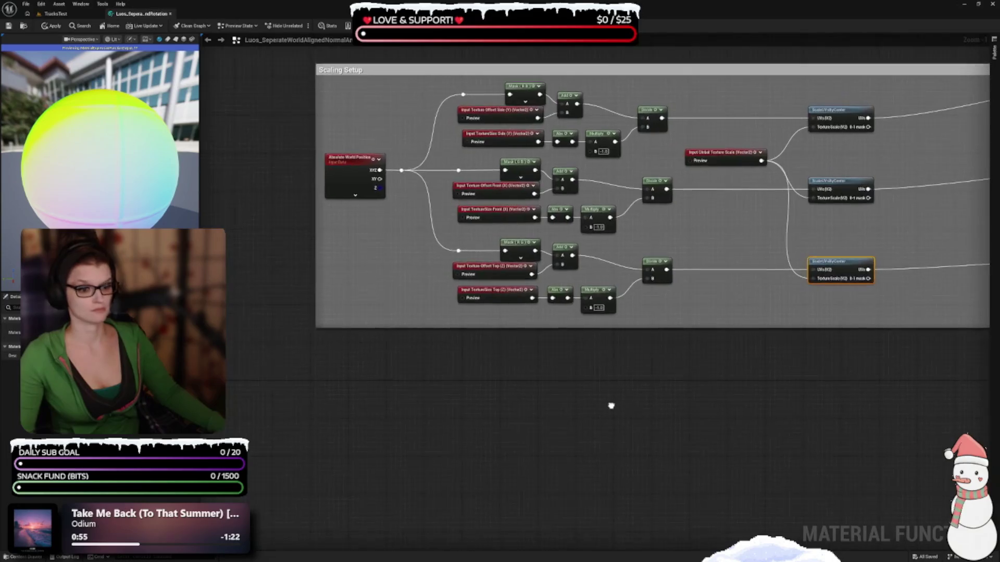
pyautogui.click(52, 26)
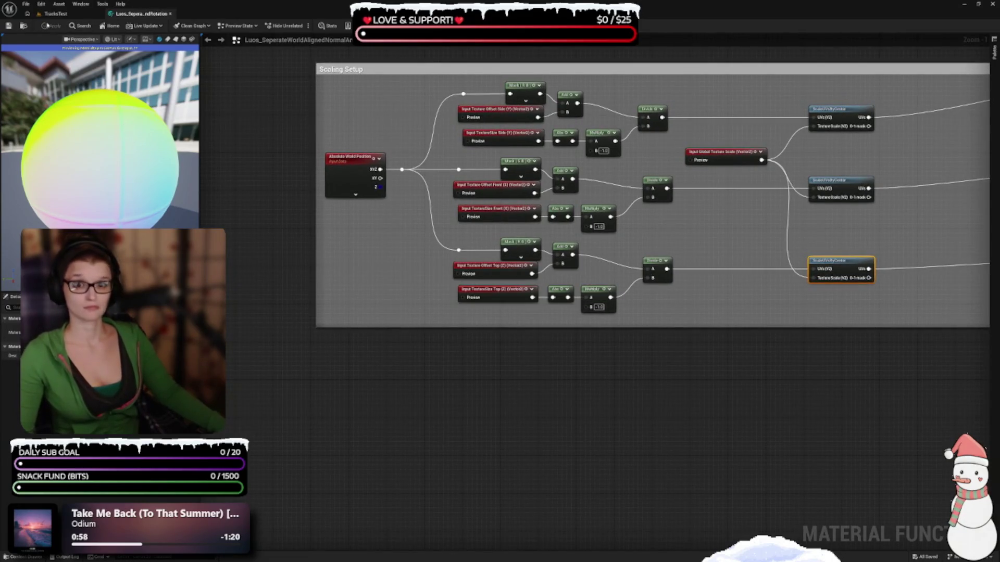
pyautogui.click(41, 4)
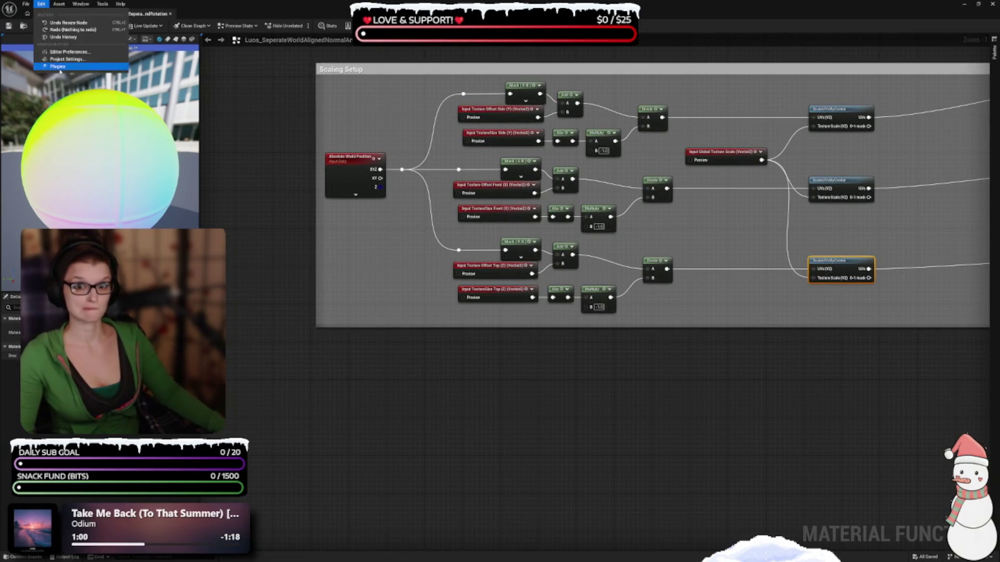
# - Tick AutoSizeComments under Installed > Editor in Plugins and restart the editor
pyautogui.click(58, 67)
pyautogui.click(162, 117)
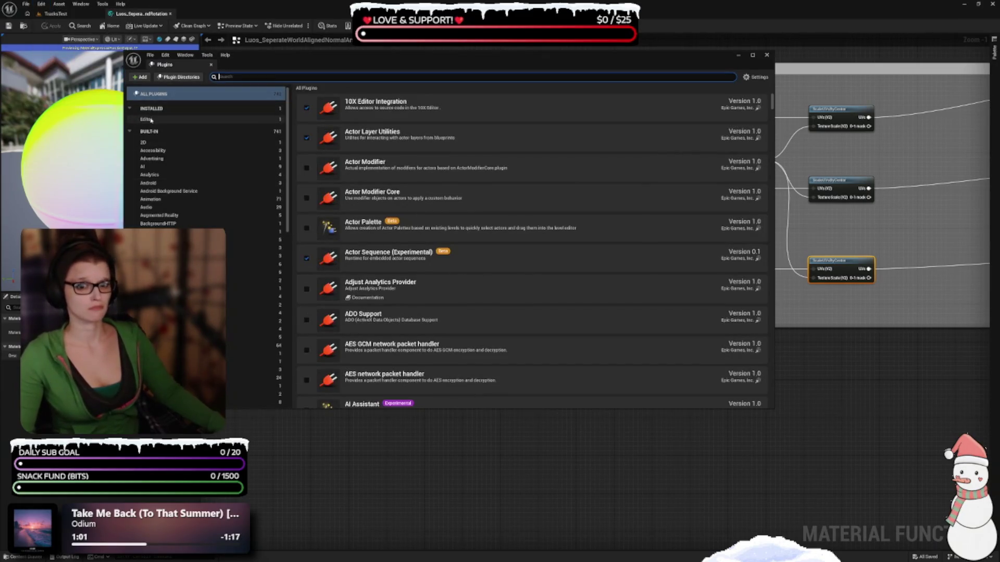
pyautogui.click(307, 109)
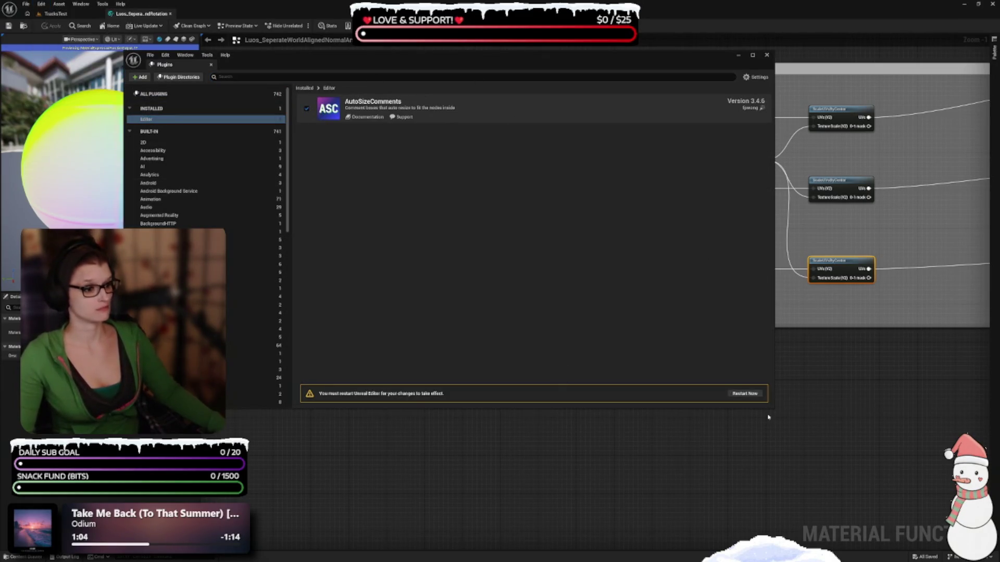
pyautogui.click(751, 394)
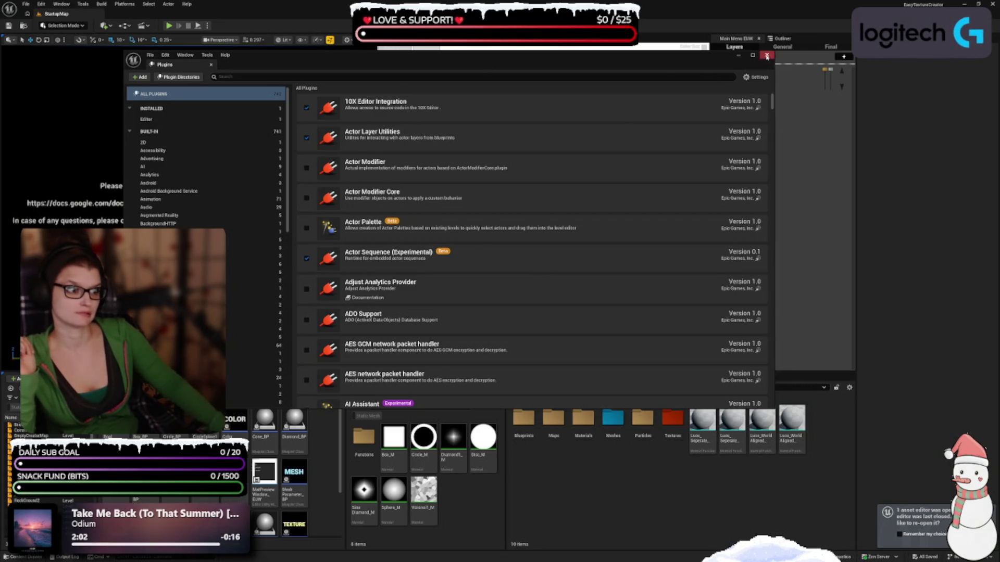
# - Close the Plugins window, reopen the world-aligned normal material function and load the TracksTest level
pyautogui.click(766, 55)
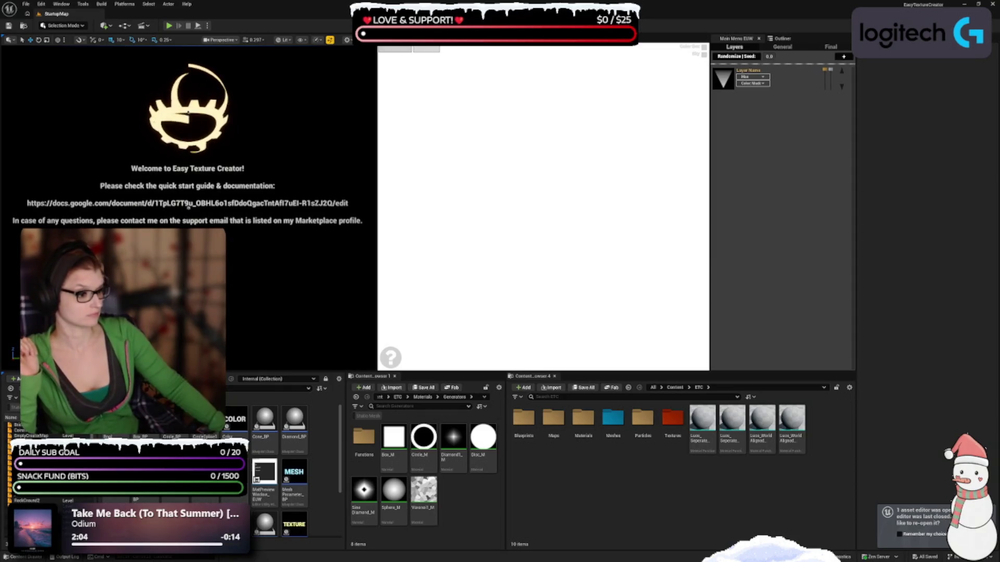
pyautogui.doubleClick(732, 423)
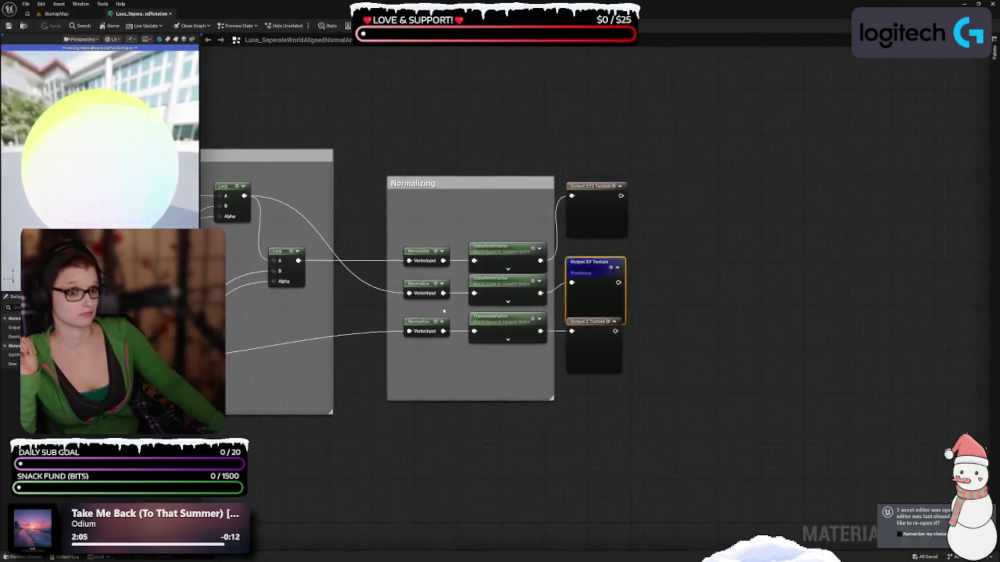
pyautogui.scroll(-5, 699, 373)
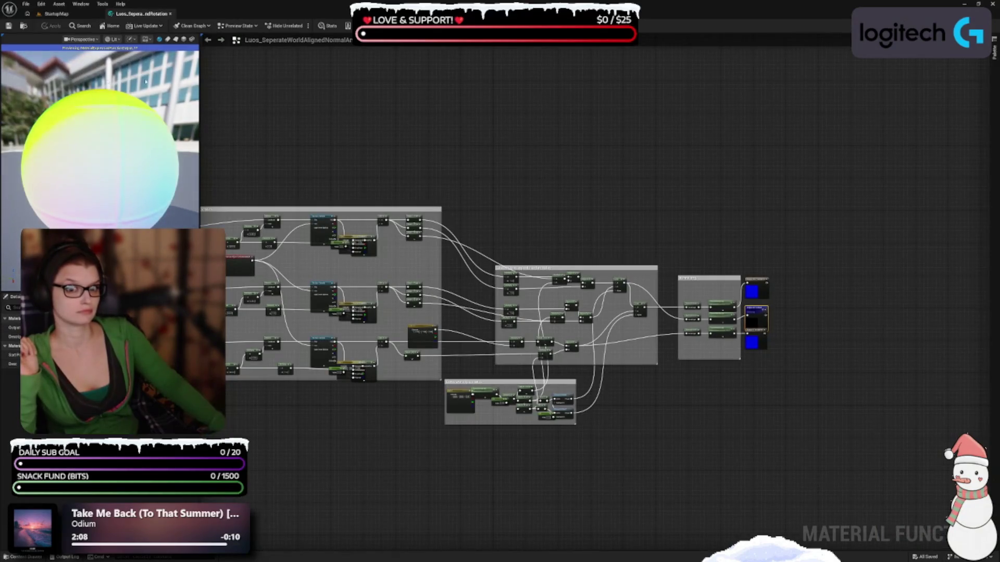
pyautogui.click(57, 13)
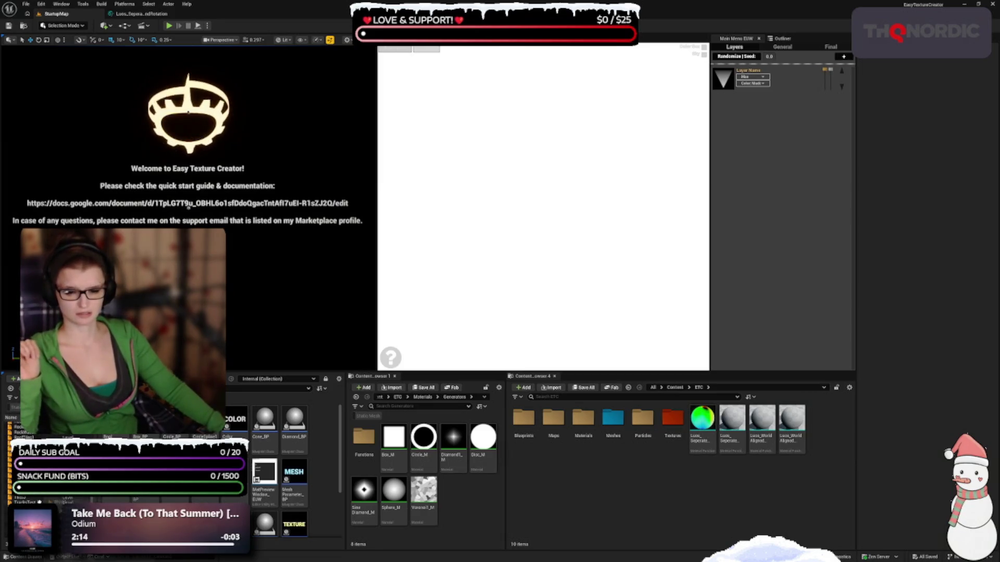
pyautogui.doubleClick(23, 502)
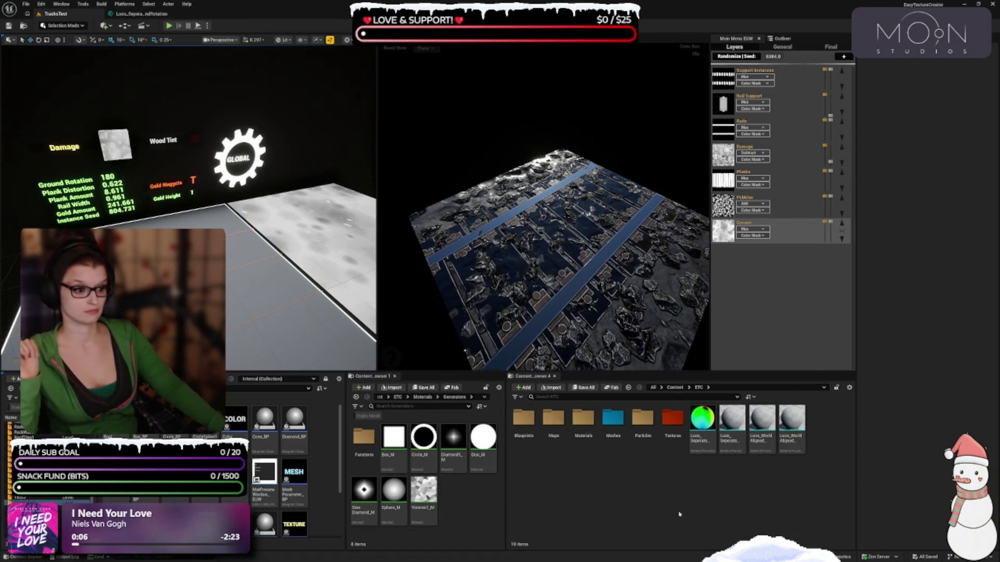
# - Zoom the material function graph in on the Input Global Texture Scale and ScaleUVsByCenter nodes
pyautogui.click(138, 14)
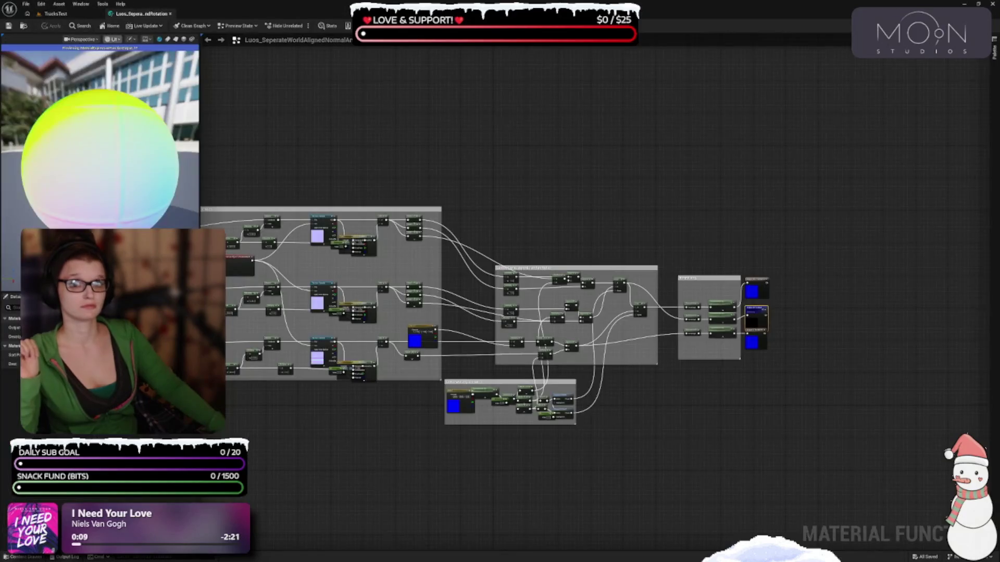
pyautogui.scroll(8, 799, 408)
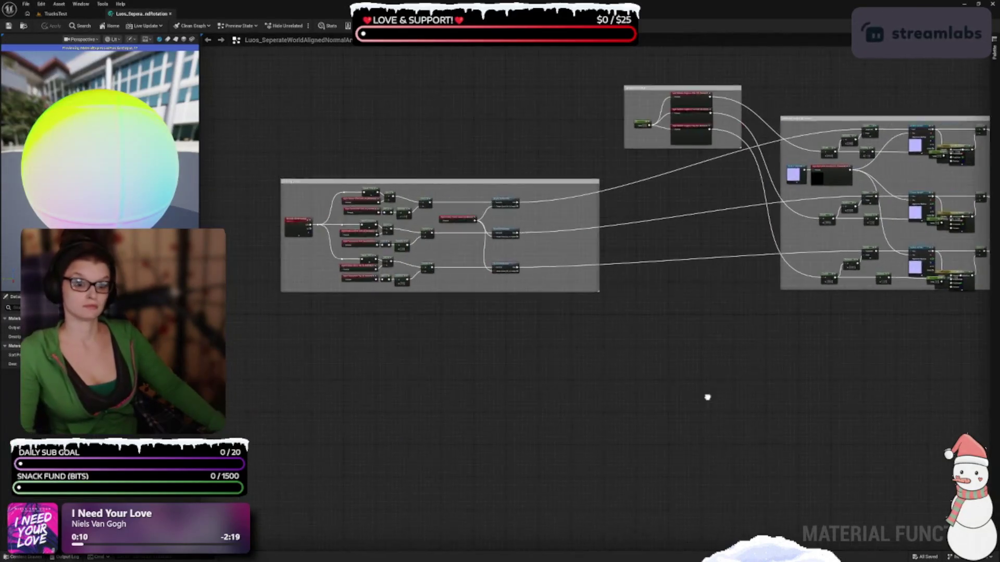
pyautogui.moveTo(448, 366); pyautogui.dragTo(524, 496)
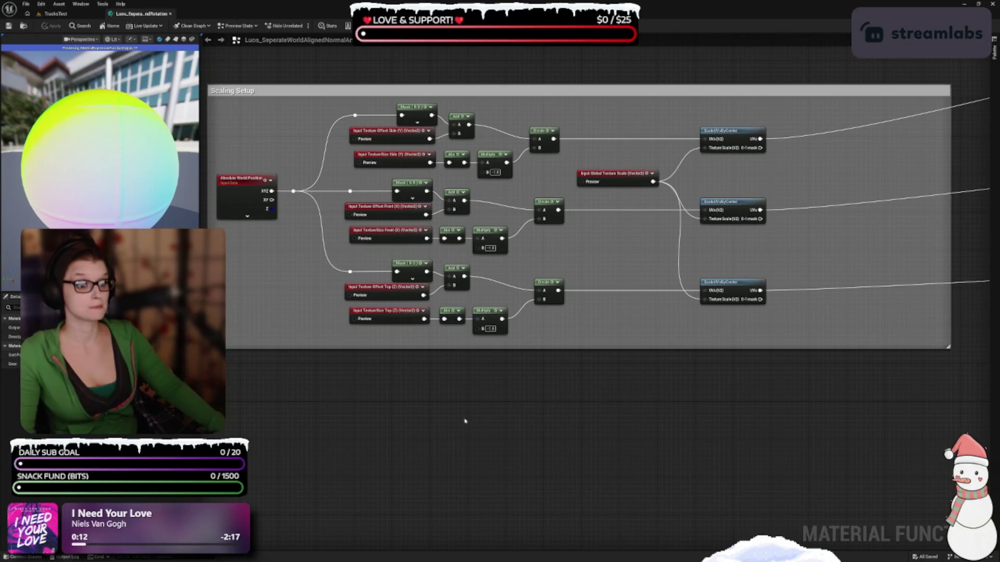
pyautogui.moveTo(527, 390); pyautogui.dragTo(621, 428)
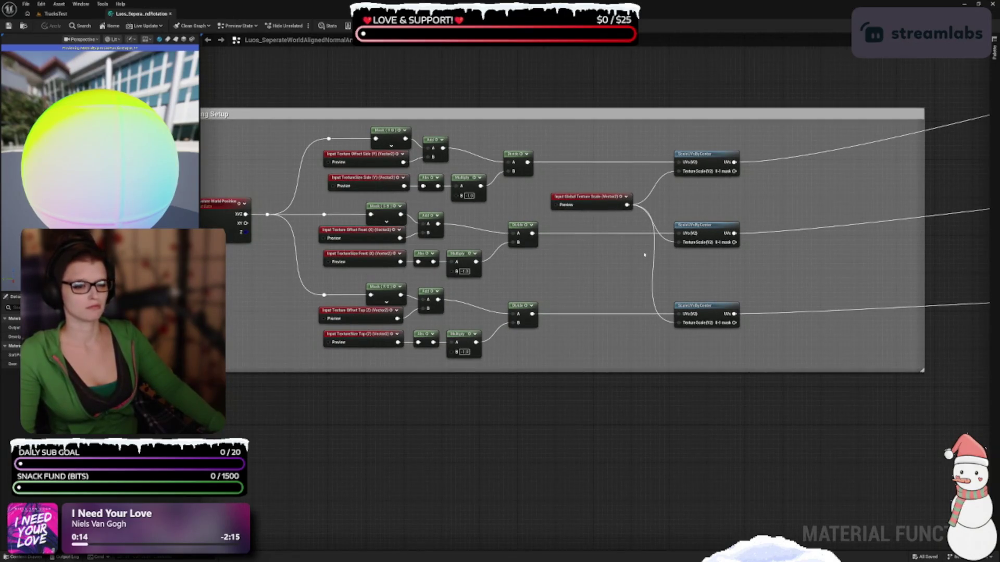
pyautogui.moveTo(621, 259); pyautogui.dragTo(448, 281)
pyautogui.scroll(2, 451, 283)
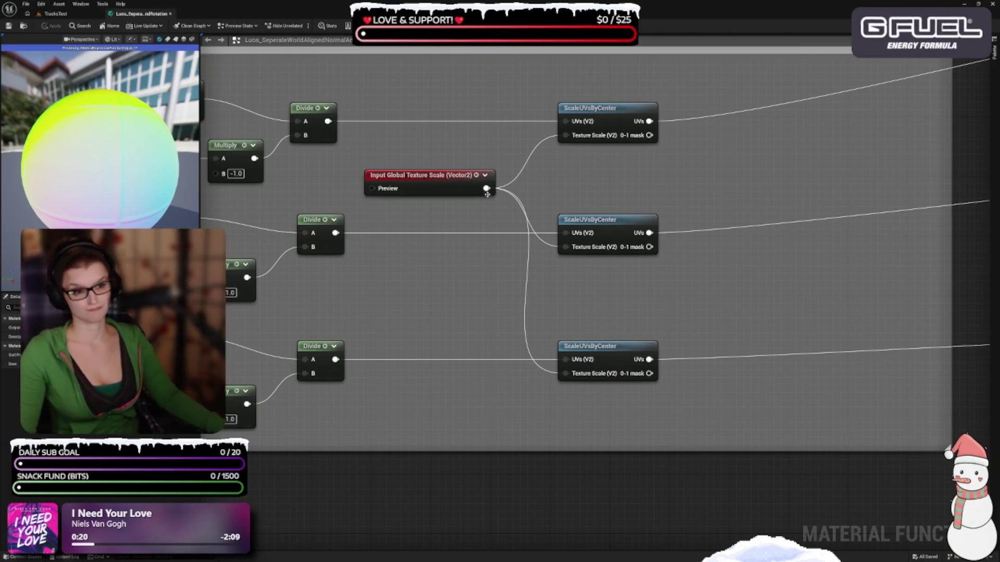
pyautogui.moveTo(488, 189); pyautogui.dragTo(568, 182)
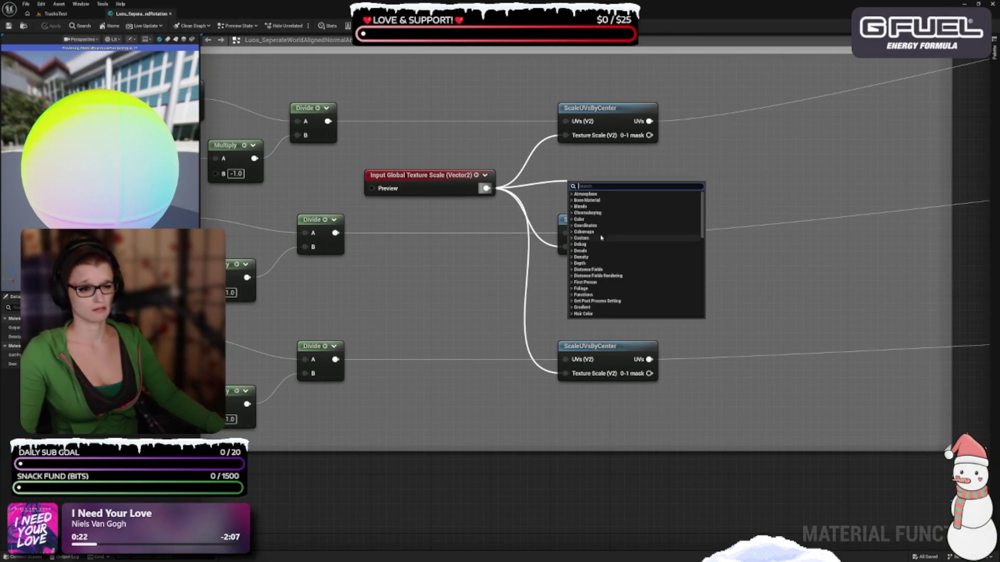
# - Add a Named Reroute Declaration from the Preview pin via 'rerou' and name it Input-Global Texture Scale
pyautogui.scroll(-10, 603, 231)
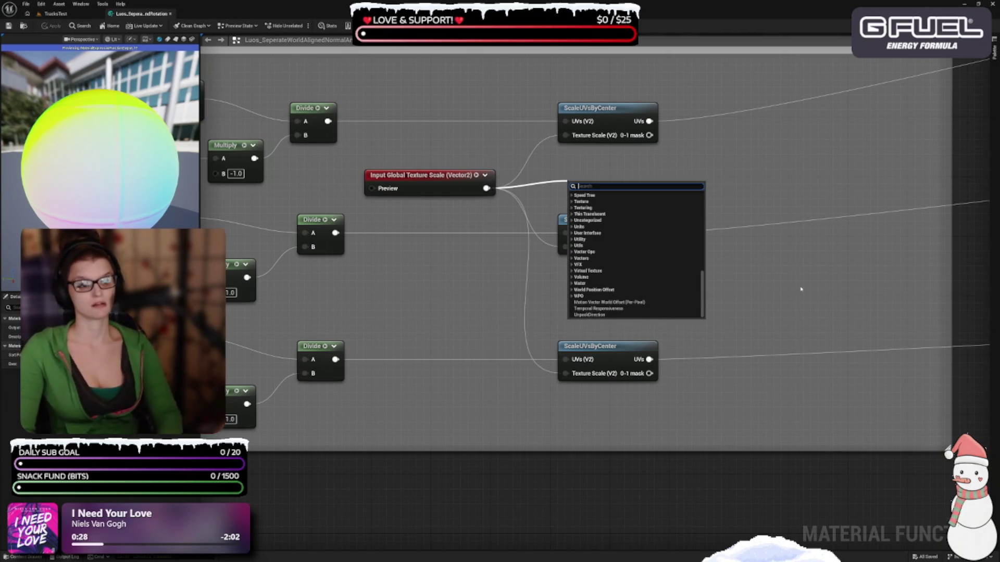
pyautogui.write('rerou')
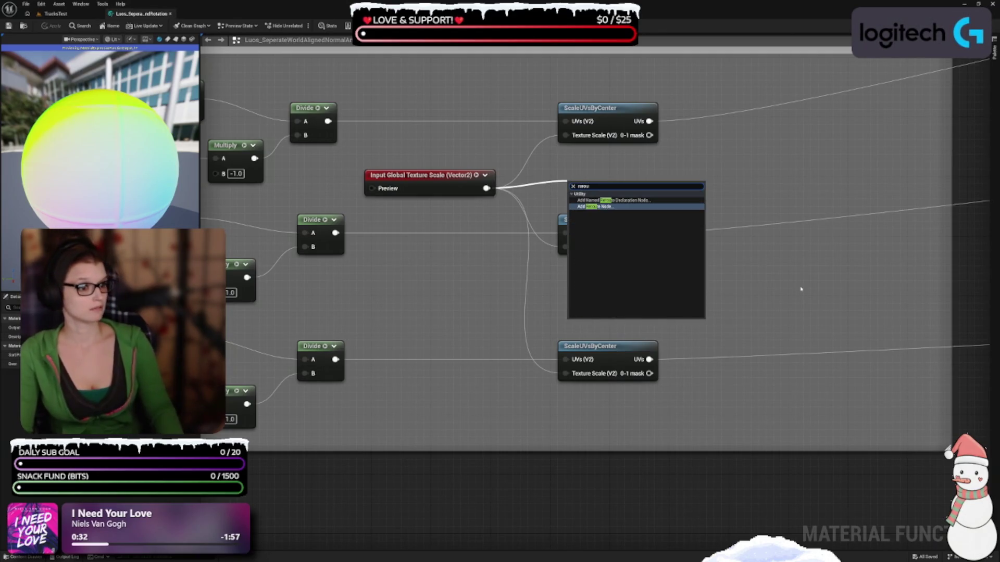
pyautogui.press('Up')
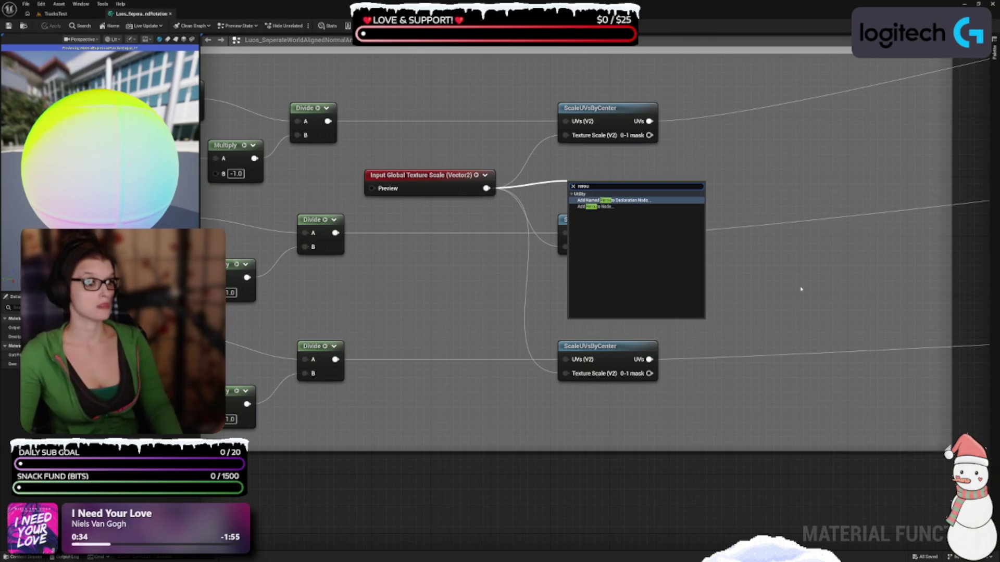
pyautogui.press('Return')
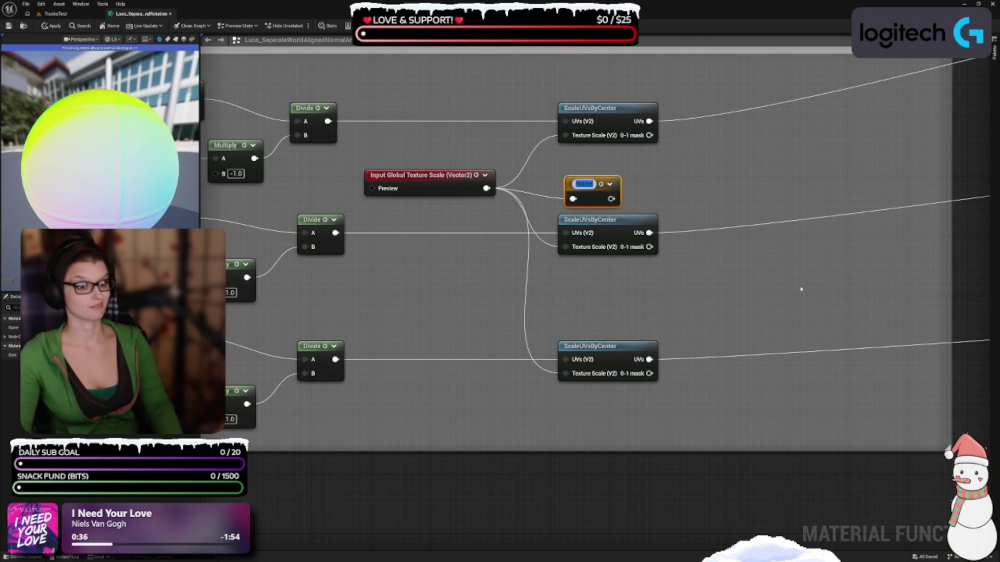
pyautogui.press('BackSpace')
pyautogui.write('Input')
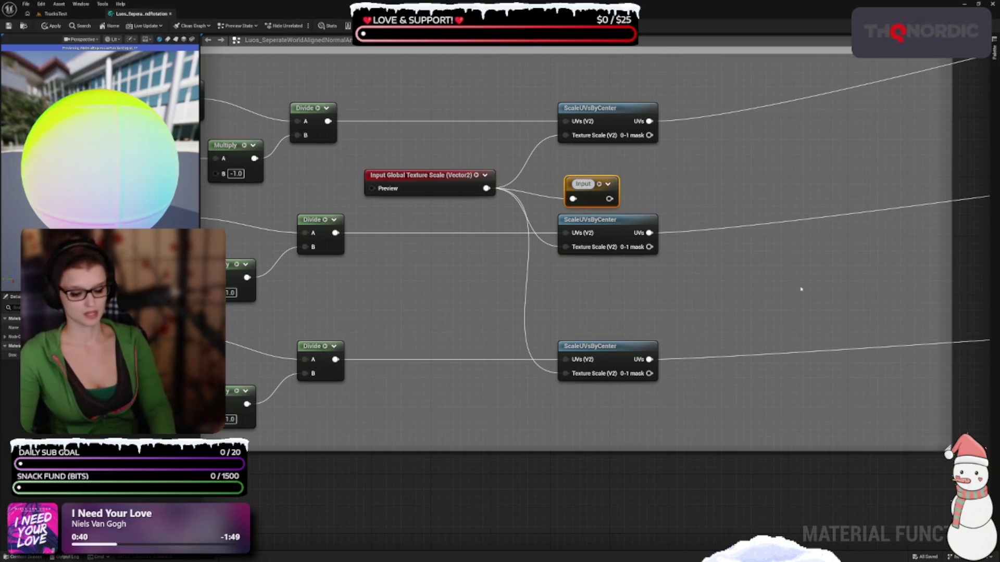
pyautogui.write(' G')
pyautogui.press('BackSpace')
pyautogui.write('-')
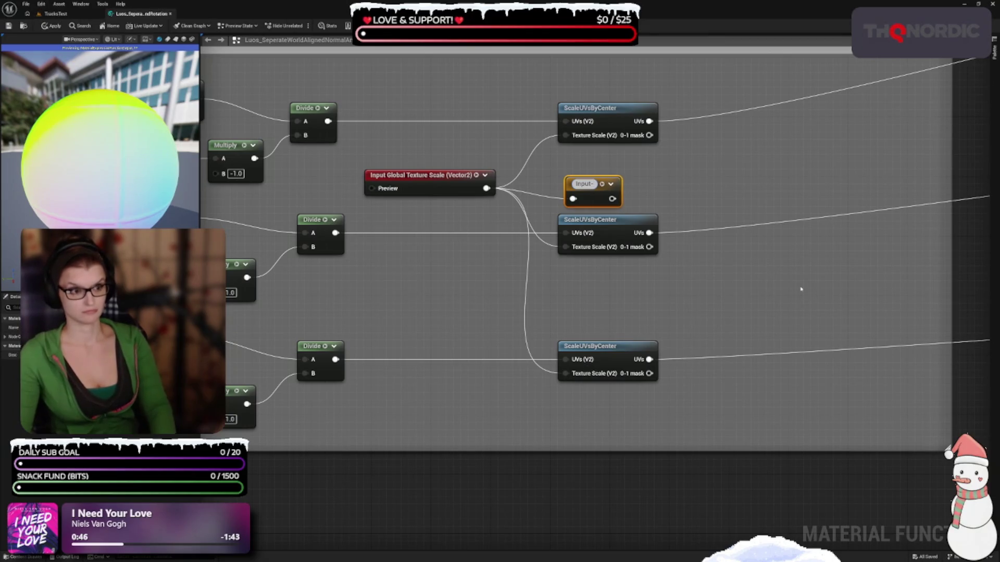
pyautogui.write('Global')
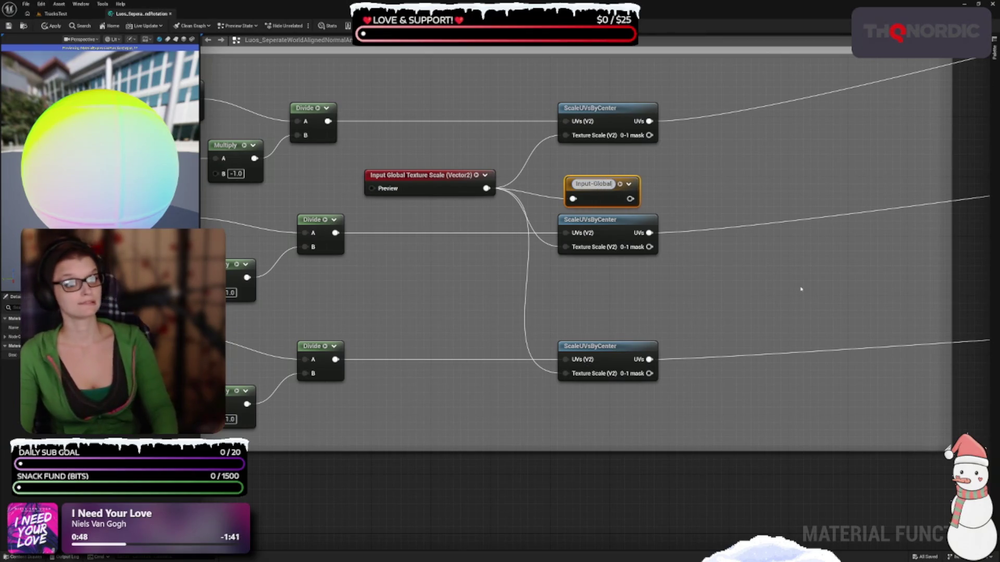
pyautogui.write(' Texture S')
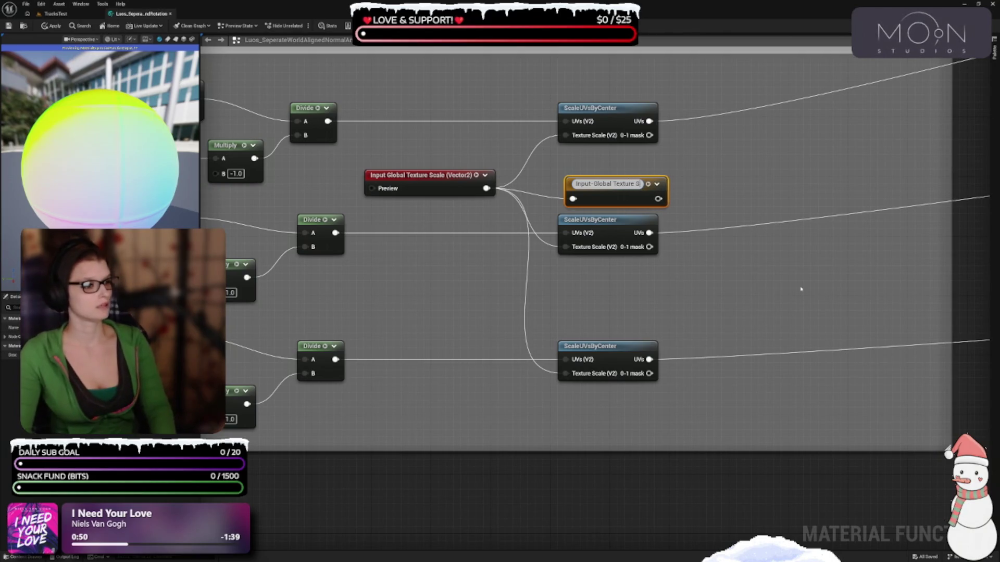
pyautogui.write('cale')
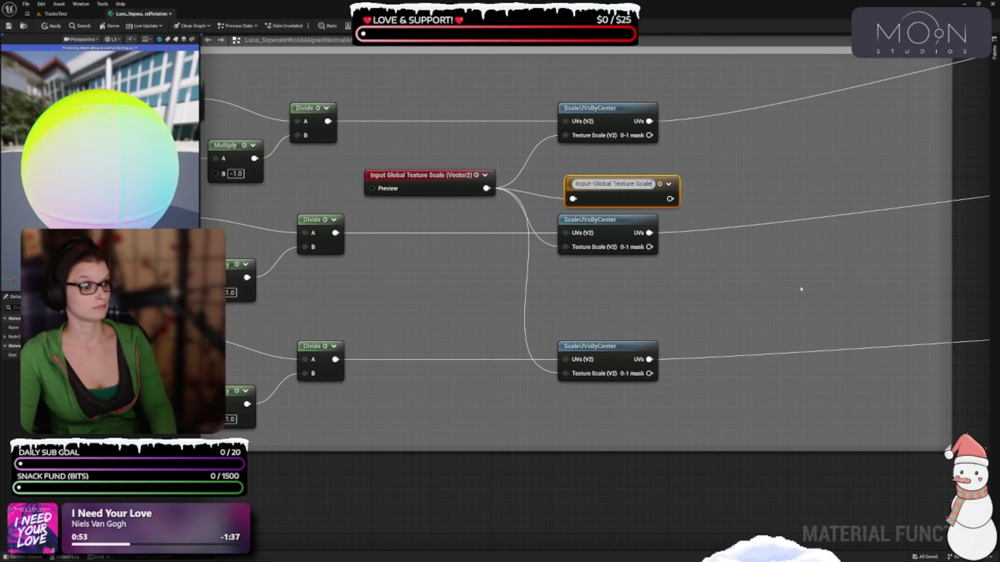
pyautogui.press('Return')
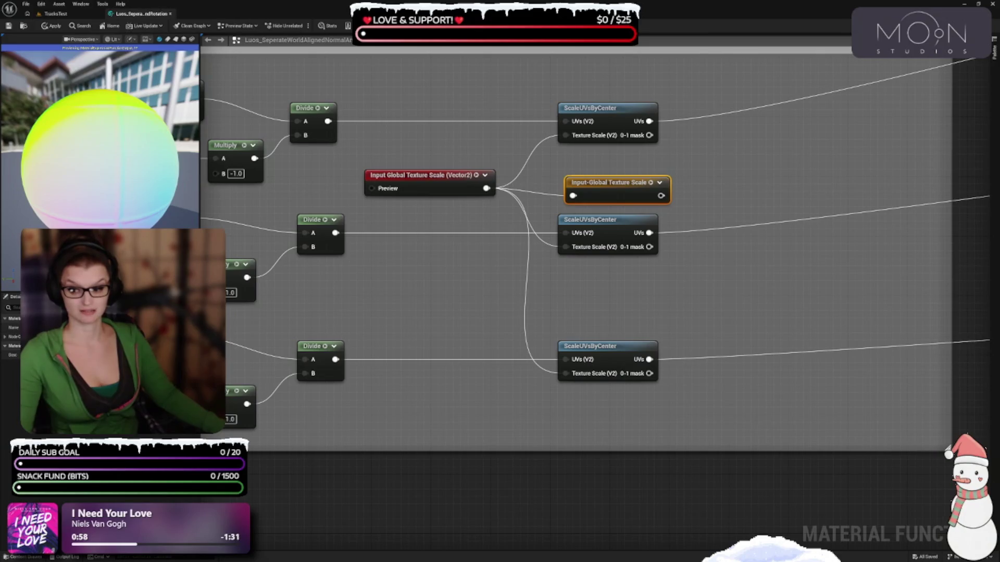
pyautogui.hotkey('alt', 'Tab')
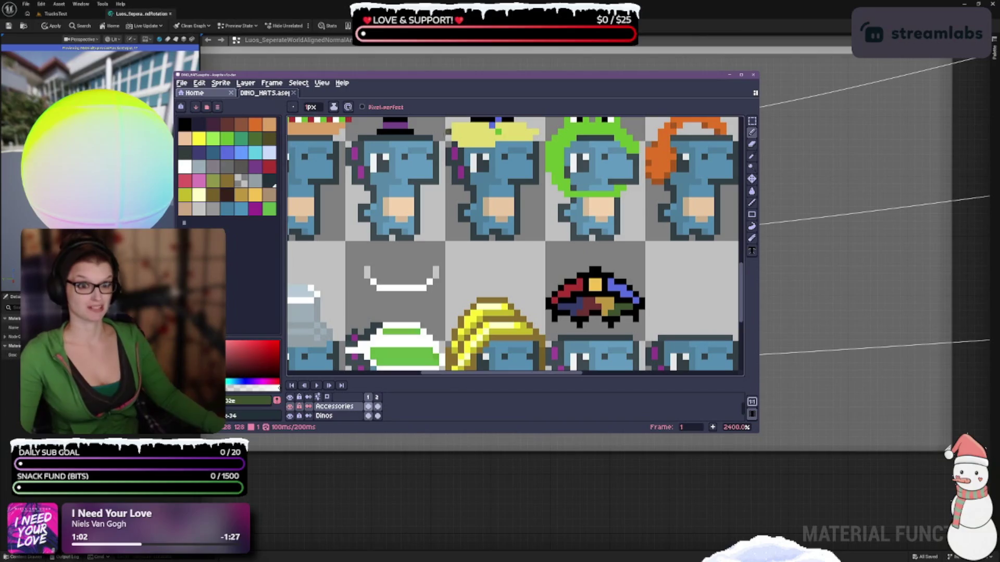
# - Move and enlarge the Aseprite DINO_HATS window, then minimize it
pyautogui.moveTo(365, 74); pyautogui.dragTo(331, 24)
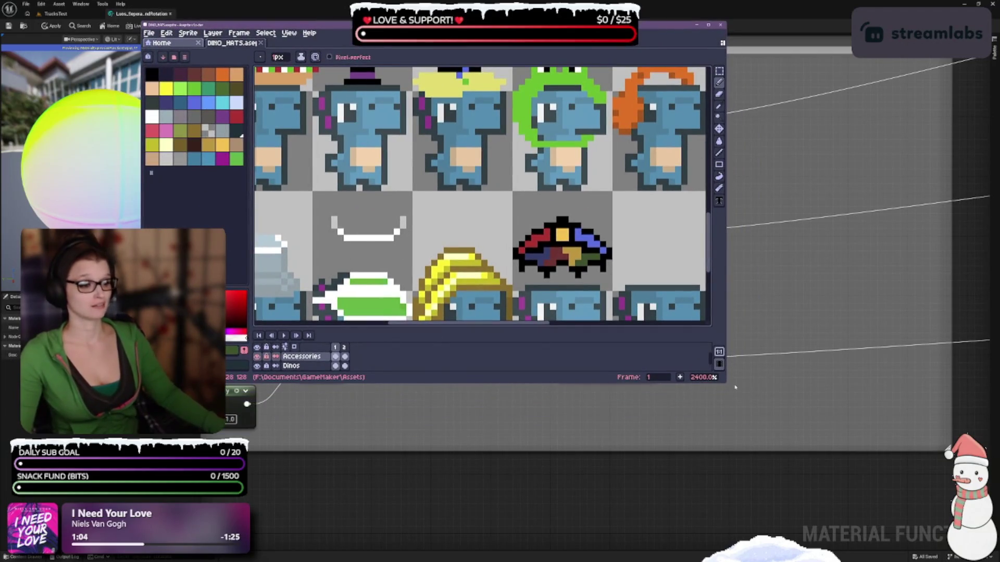
pyautogui.moveTo(725, 384)
pyautogui.mouseDown()
pyautogui.moveTo(806, 438)
pyautogui.moveTo(916, 555)
pyautogui.moveTo(909, 531)
pyautogui.mouseUp()
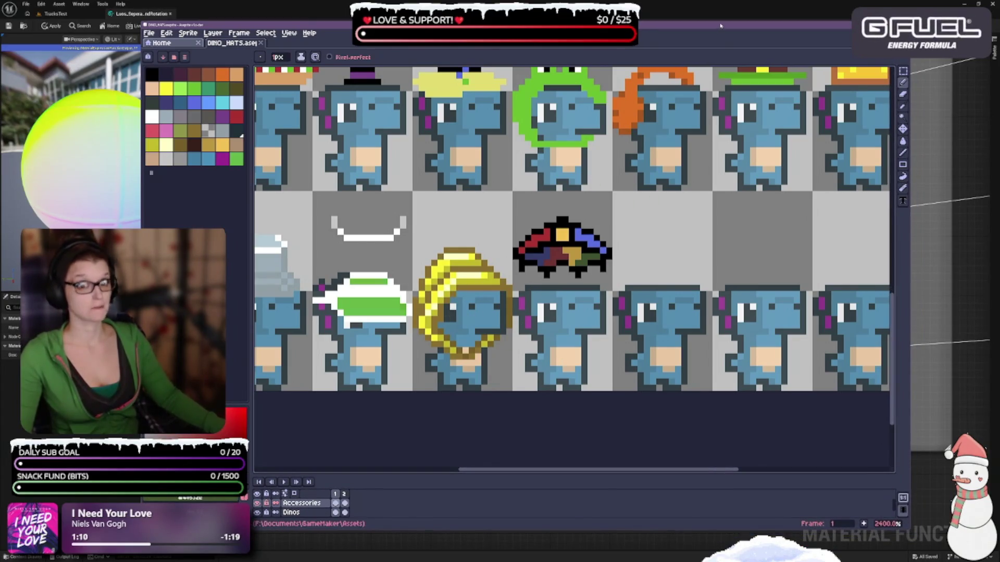
pyautogui.click(834, 8)
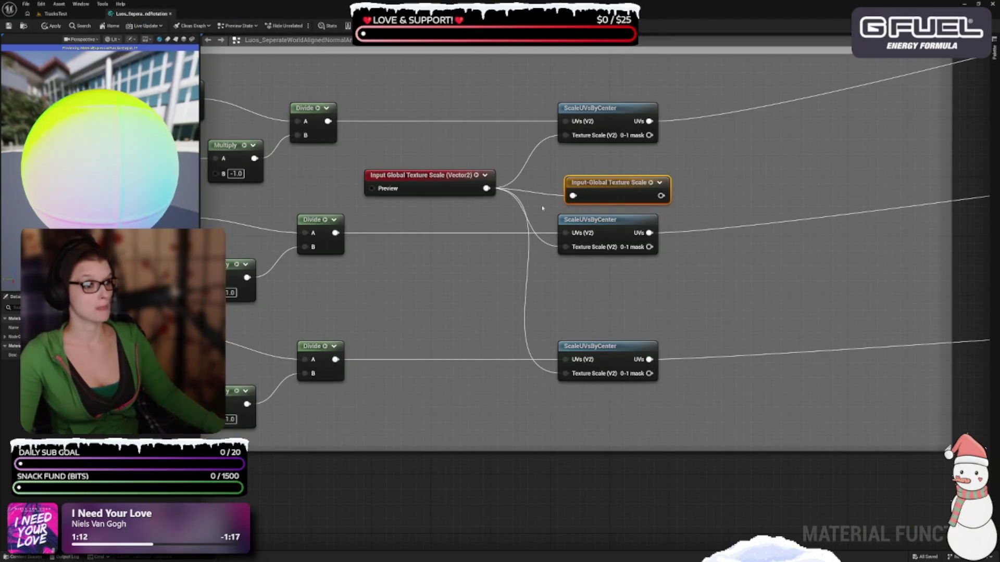
# - Move the Input-Global Texture Scale reroute beside its red parameter node in Scaling Setup, then return to Aseprite
pyautogui.scroll(-5, 572, 289)
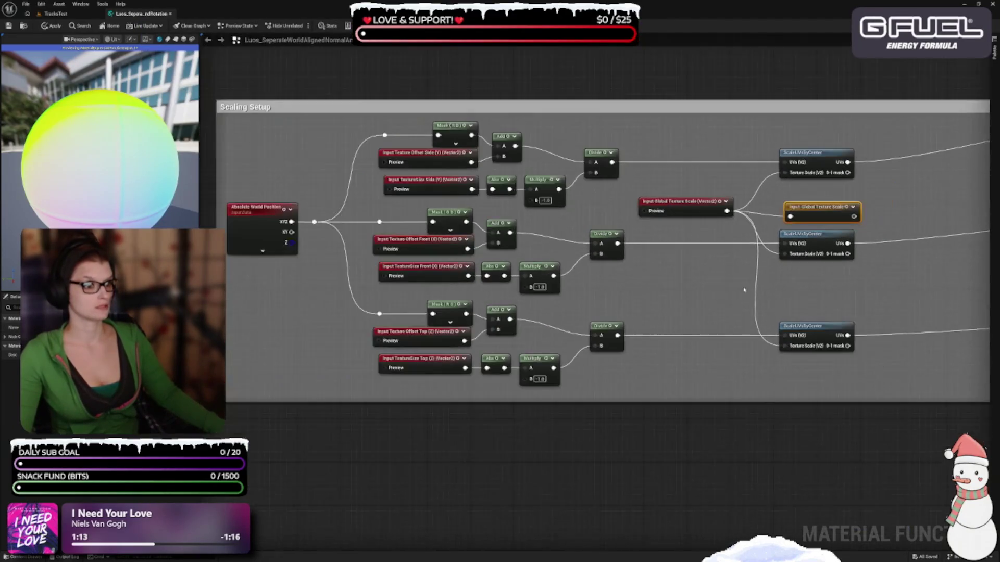
pyautogui.moveTo(807, 212); pyautogui.dragTo(770, 206)
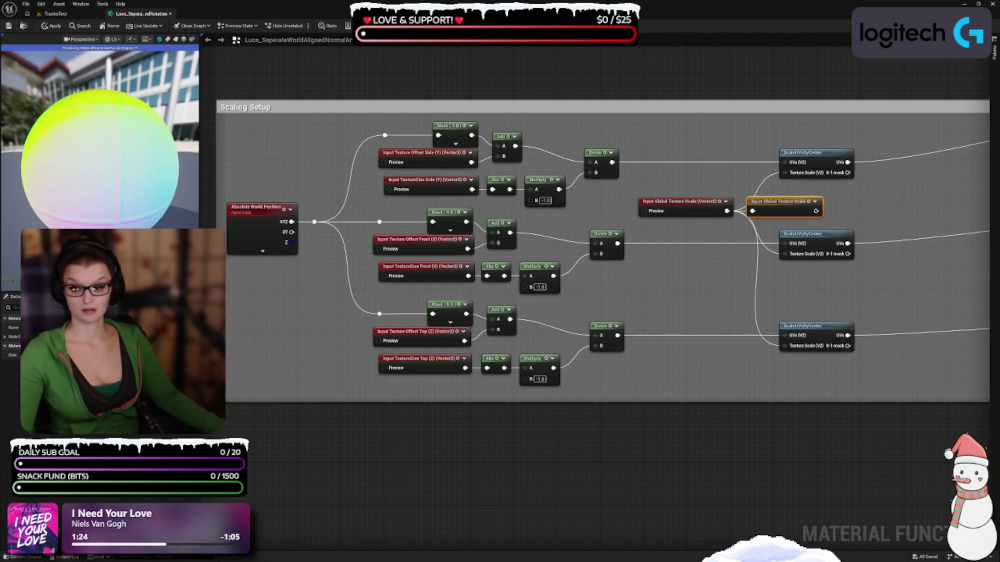
pyautogui.hotkey('alt', 'Tab')
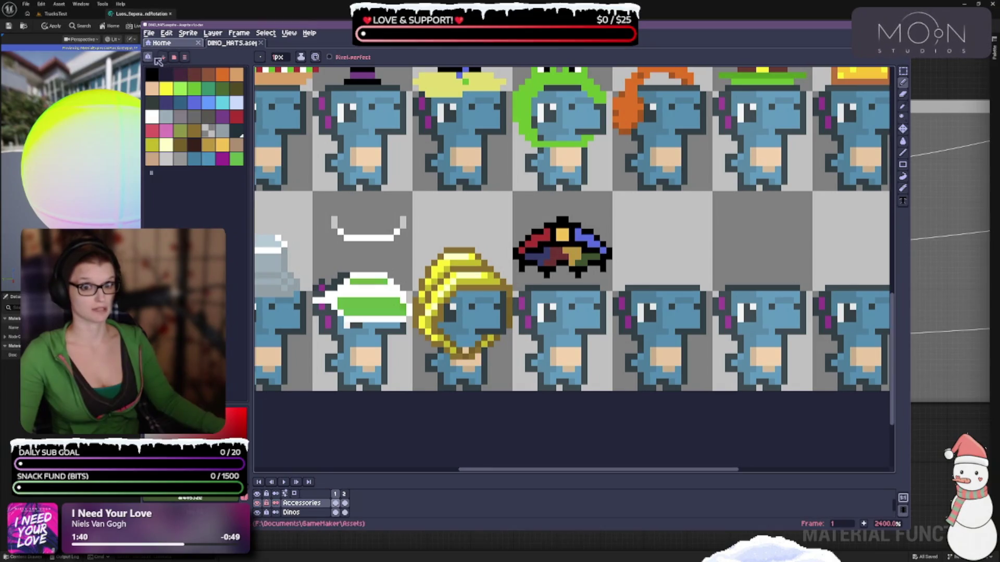
# - Close the start page, then nudge the white hat sprite up and back down and commit it
pyautogui.click(198, 43)
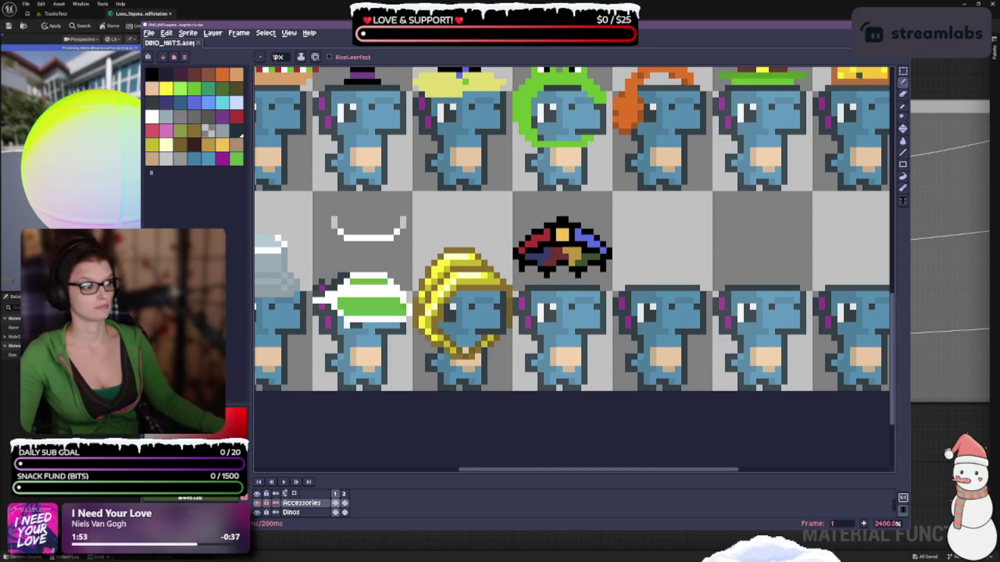
pyautogui.click(903, 71)
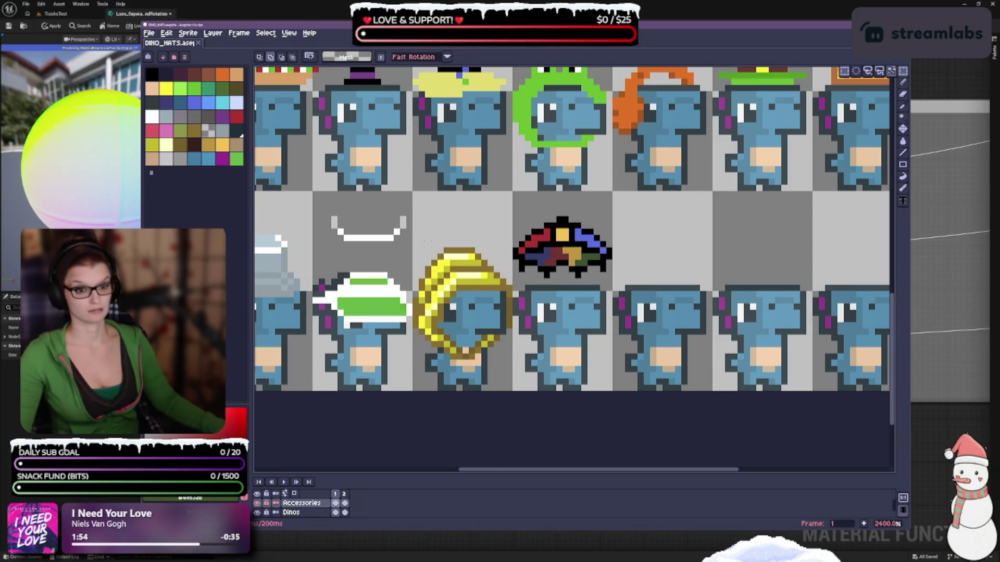
pyautogui.moveTo(329, 214)
pyautogui.mouseDown()
pyautogui.moveTo(401, 242)
pyautogui.moveTo(622, 260)
pyautogui.moveTo(575, 292)
pyautogui.mouseUp()
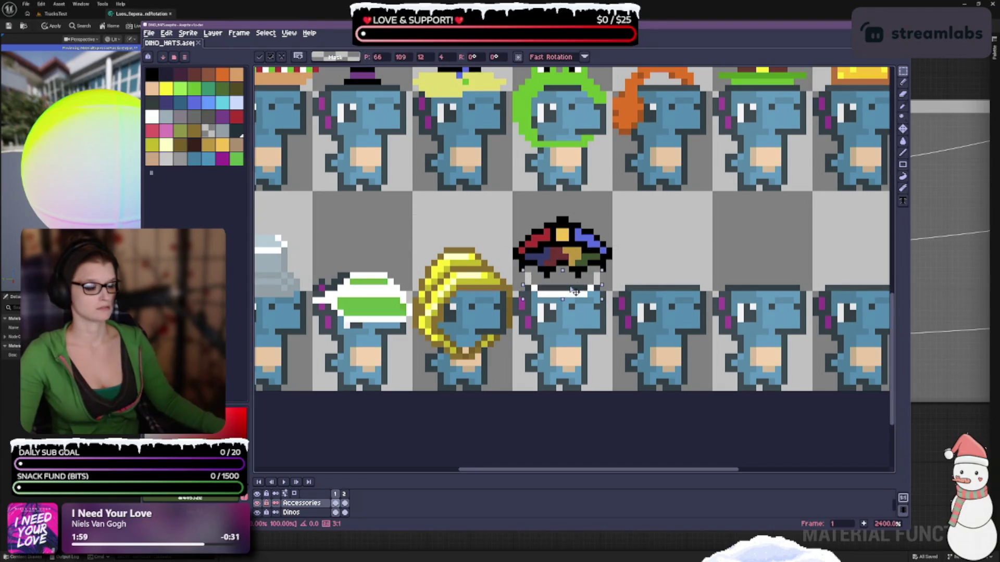
pyautogui.press('Up')
pyautogui.press('Down')
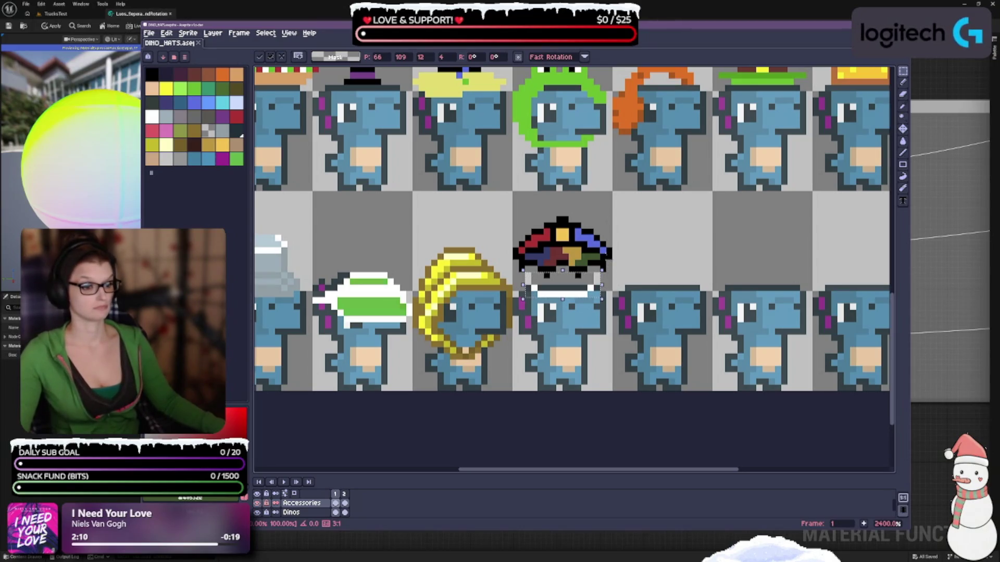
pyautogui.press('Return')
# - Select the rainbow hat sprite and try repositioning it on the dino's head
pyautogui.scroll(1, 606, 239)
pyautogui.moveTo(483, 207)
pyautogui.mouseDown()
pyautogui.moveTo(594, 234)
pyautogui.moveTo(617, 274)
pyautogui.mouseUp()
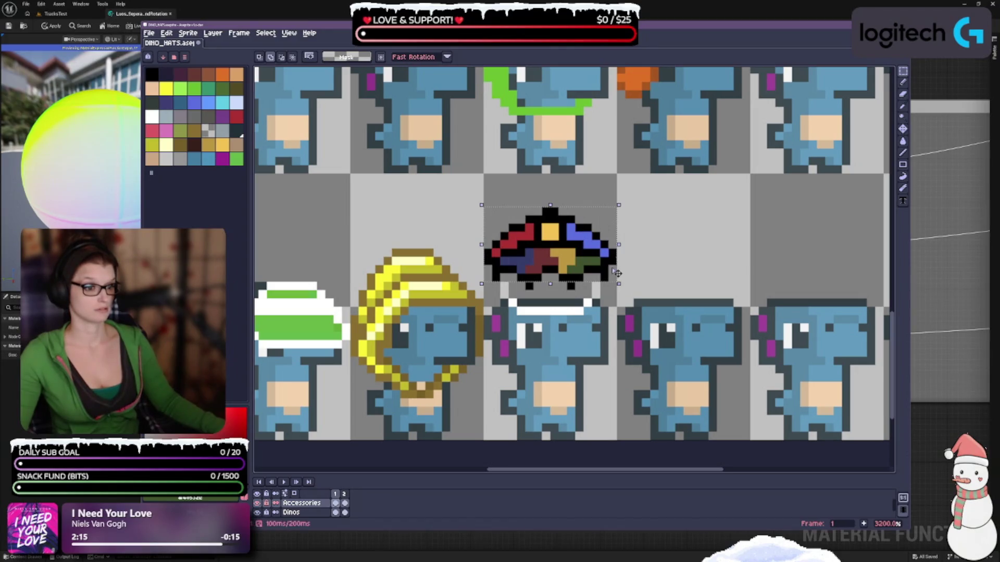
pyautogui.moveTo(539, 276); pyautogui.dragTo(539, 282)
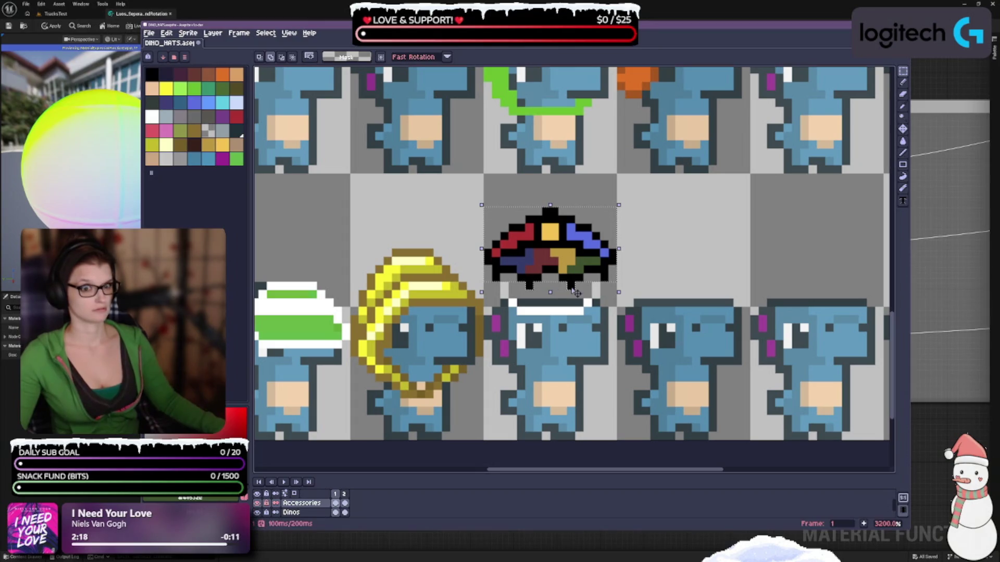
pyautogui.moveTo(575, 245); pyautogui.dragTo(575, 253)
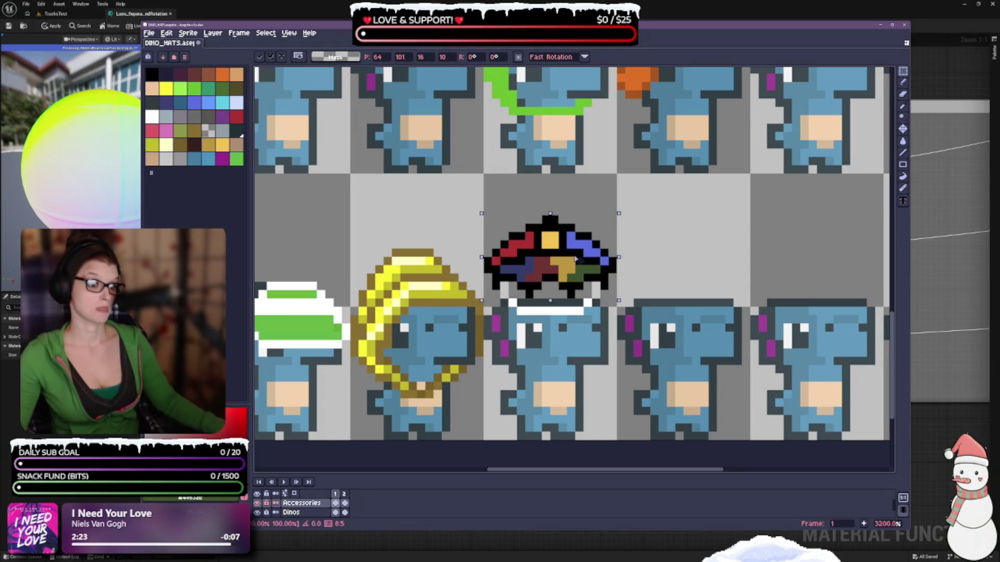
pyautogui.scroll(-3, 576, 258)
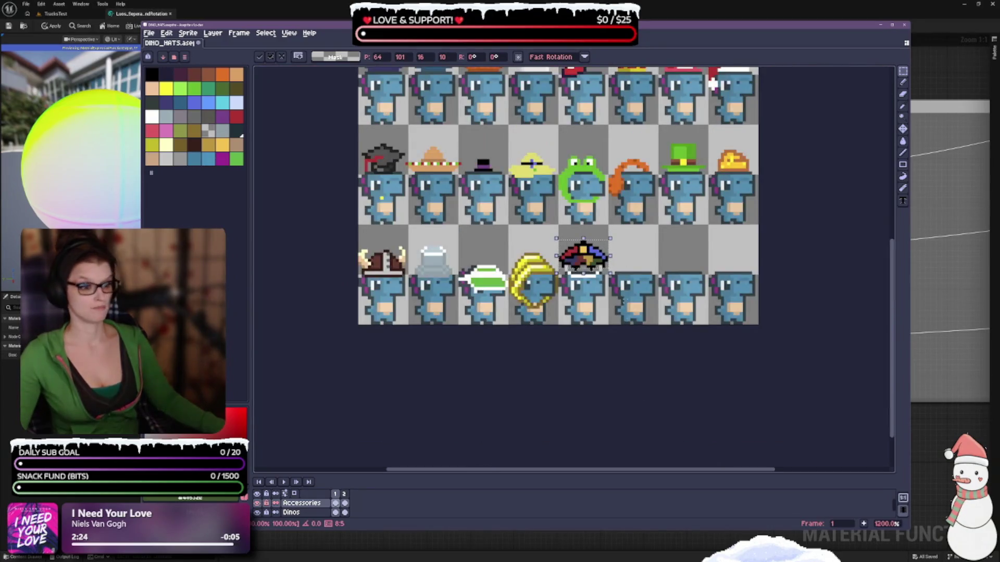
pyautogui.scroll(1, 617, 300)
pyautogui.moveTo(573, 262); pyautogui.dragTo(574, 260)
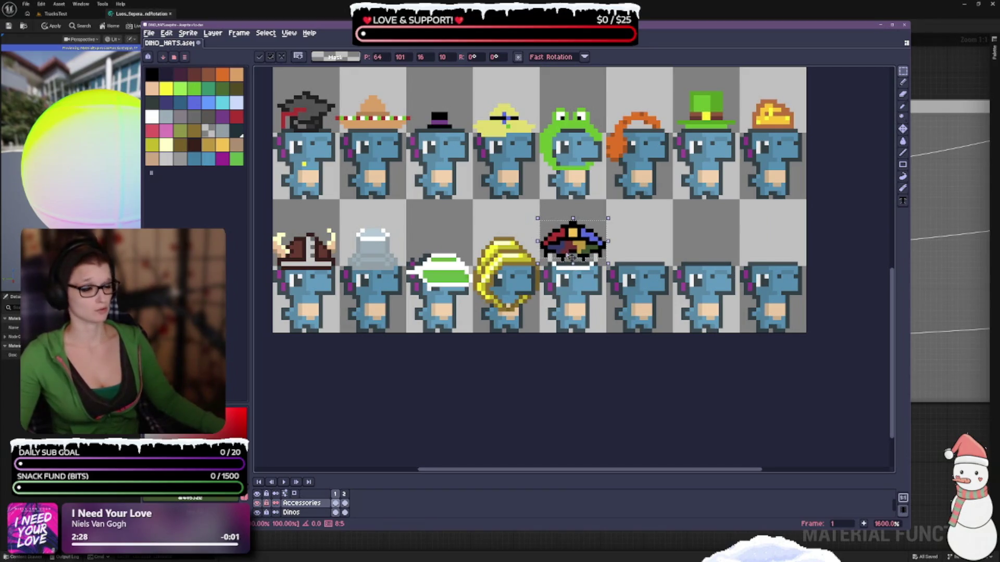
pyautogui.moveTo(577, 253); pyautogui.dragTo(579, 255)
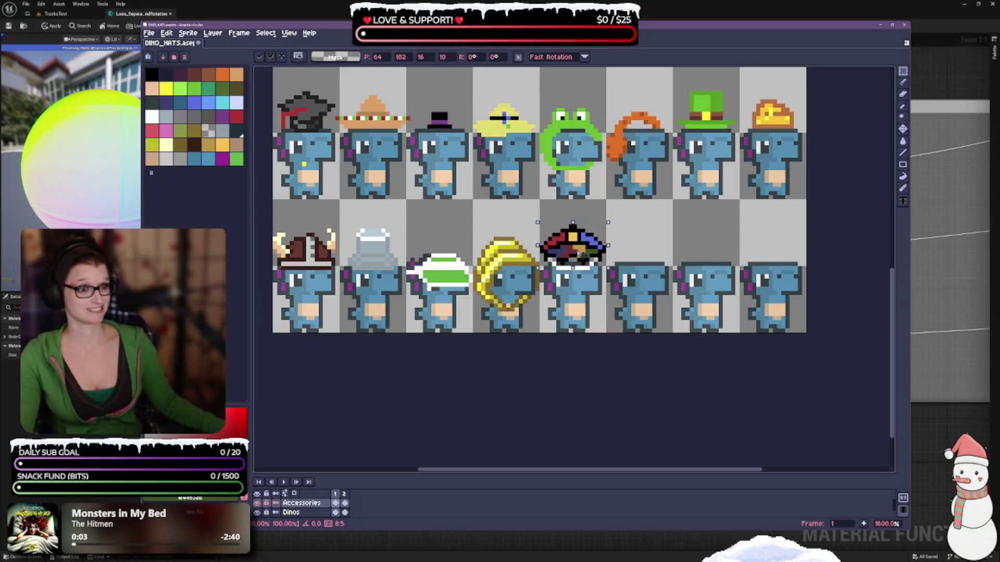
pyautogui.moveTo(582, 255); pyautogui.dragTo(579, 237)
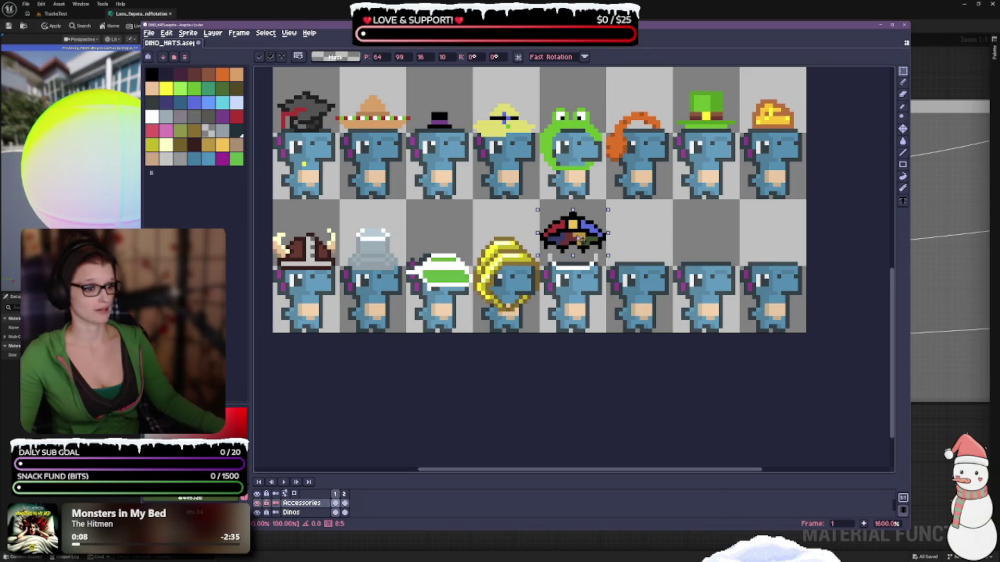
# - Undo the rainbow hat move twice and clear the selection
pyautogui.hotkey('ctrl', 'z')
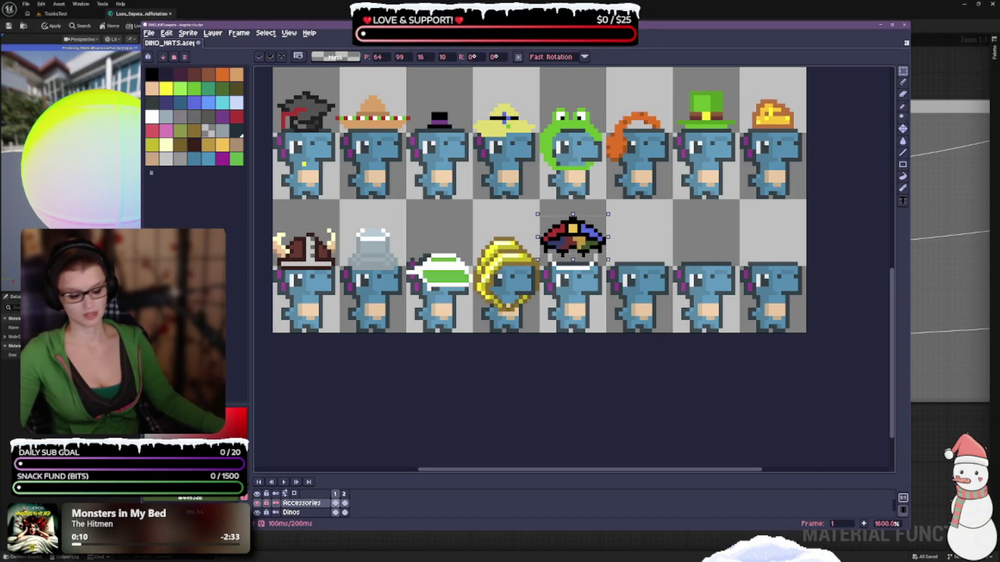
pyautogui.hotkey('ctrl', 'z')
pyautogui.hotkey('ctrl', 'z')
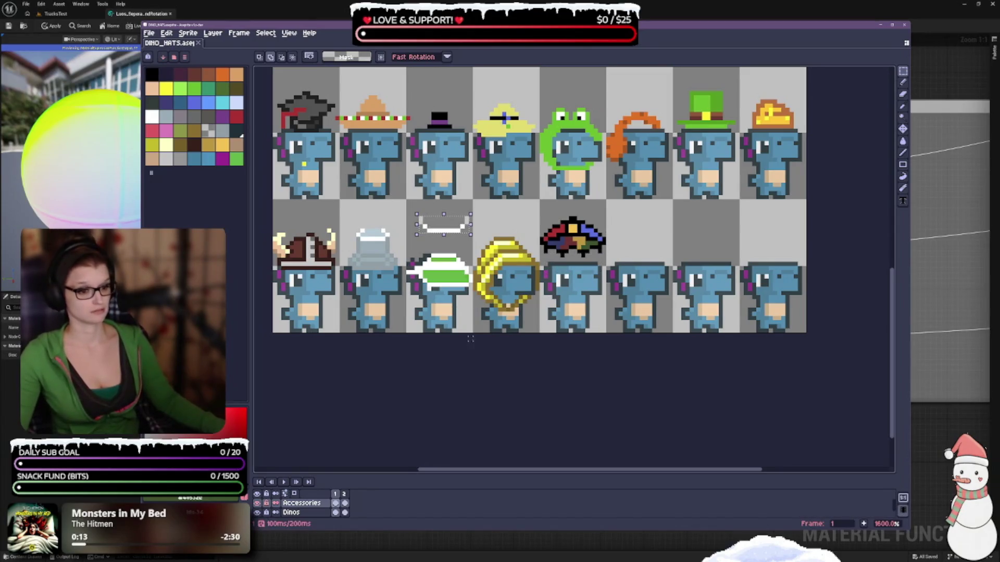
pyautogui.hotkey('ctrl', 'd')
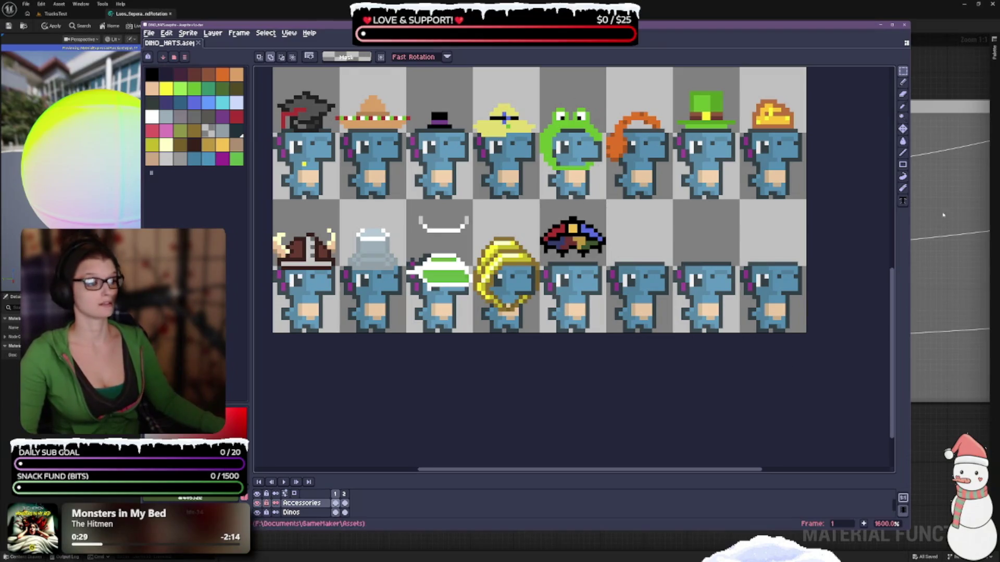
pyautogui.click(920, 15)
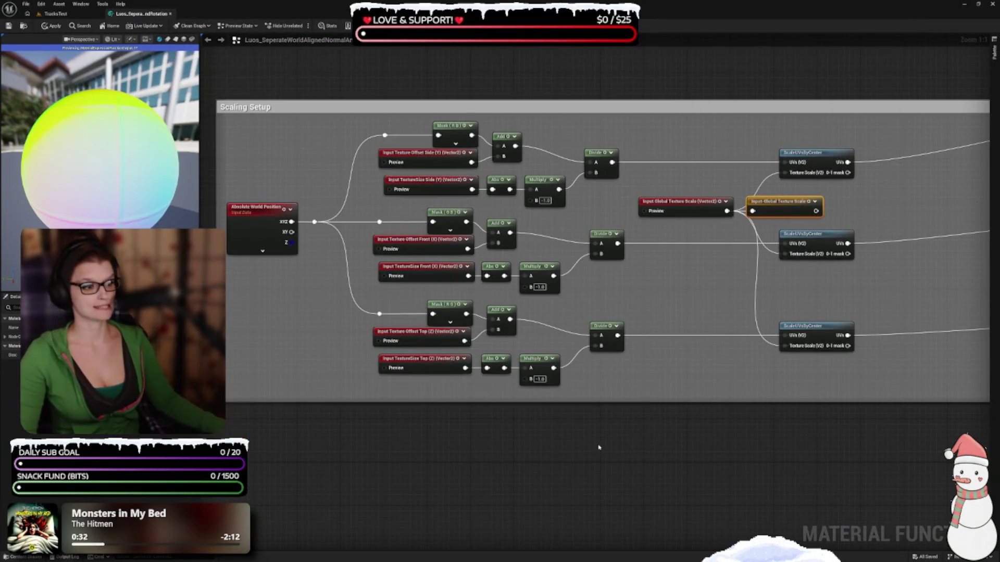
# - Add an Input-Global Texture Scale named reroute and wire it into the top ScaleUVsByCenter's Texture Scale
pyautogui.moveTo(632, 408); pyautogui.dragTo(439, 420)
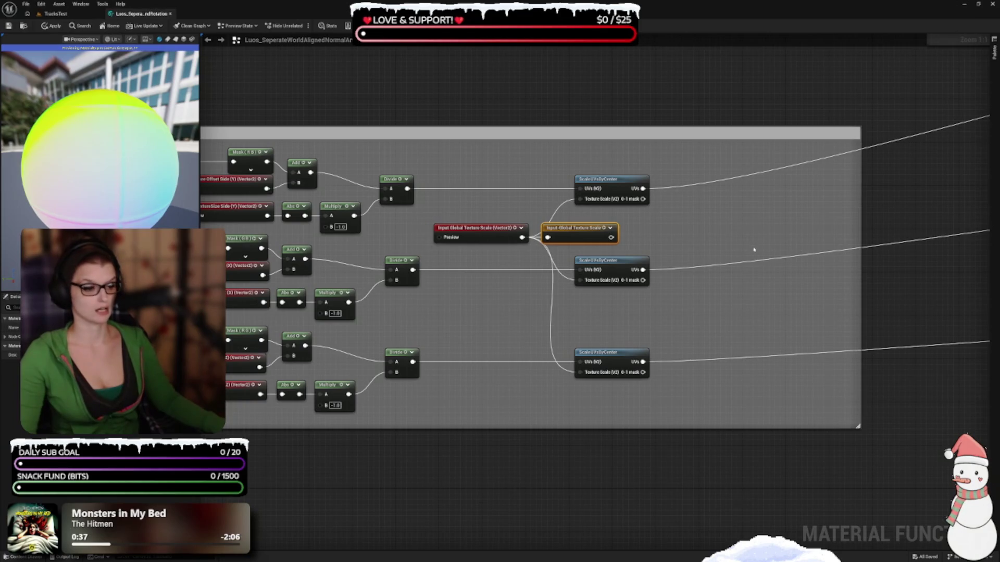
pyautogui.scroll(-1, 753, 250)
pyautogui.scroll(1, 648, 227)
pyautogui.rightClick(536, 252)
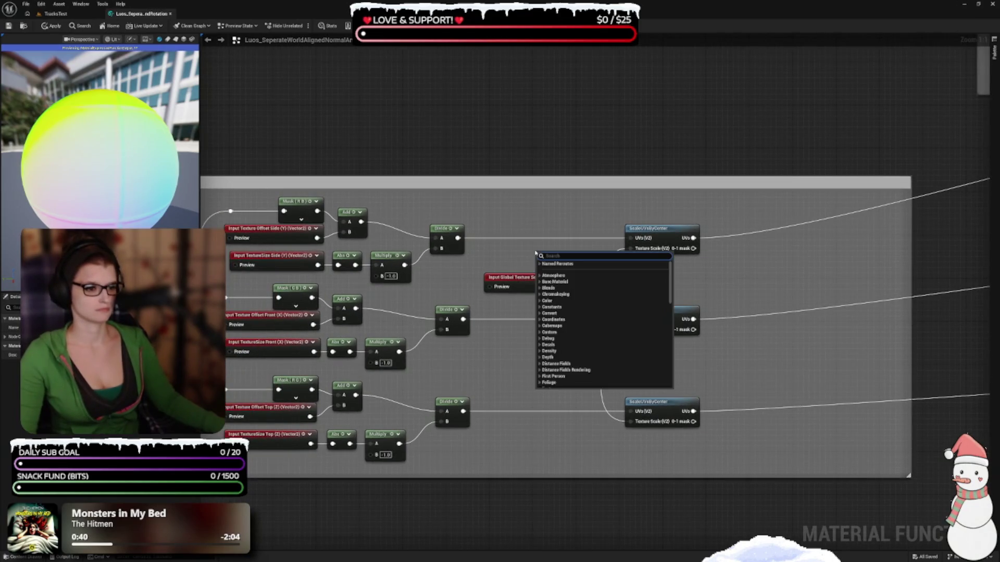
pyautogui.click(539, 264)
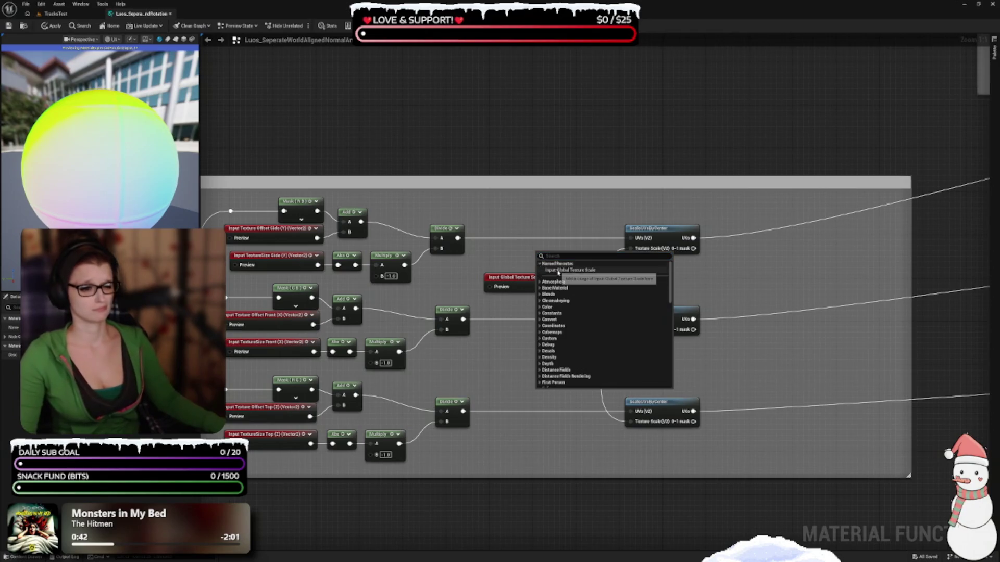
pyautogui.click(555, 271)
pyautogui.moveTo(557, 261)
pyautogui.mouseDown()
pyautogui.moveTo(529, 262)
pyautogui.moveTo(578, 267)
pyautogui.moveTo(627, 239)
pyautogui.moveTo(628, 248)
pyautogui.mouseUp()
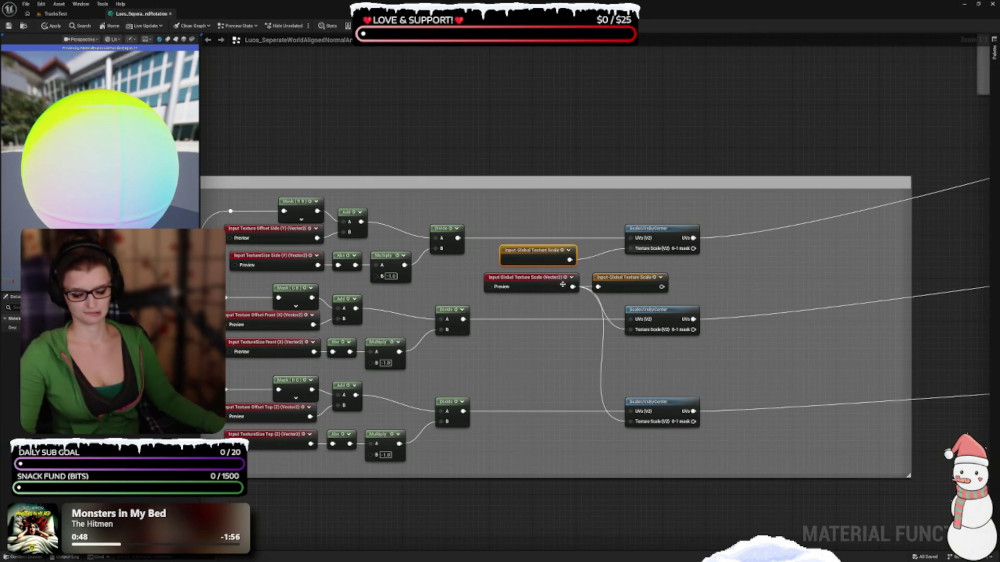
# - Duplicate the reroute to feed the middle and bottom ScaleUVsByCenter Texture Scale inputs
pyautogui.hotkey('ctrl', 'd')
pyautogui.moveTo(585, 351); pyautogui.dragTo(629, 330)
pyautogui.moveTo(551, 350); pyautogui.dragTo(528, 341)
pyautogui.hotkey('ctrl', 'd')
pyautogui.moveTo(560, 440)
pyautogui.mouseDown()
pyautogui.moveTo(541, 433)
pyautogui.moveTo(627, 421)
pyautogui.mouseUp()
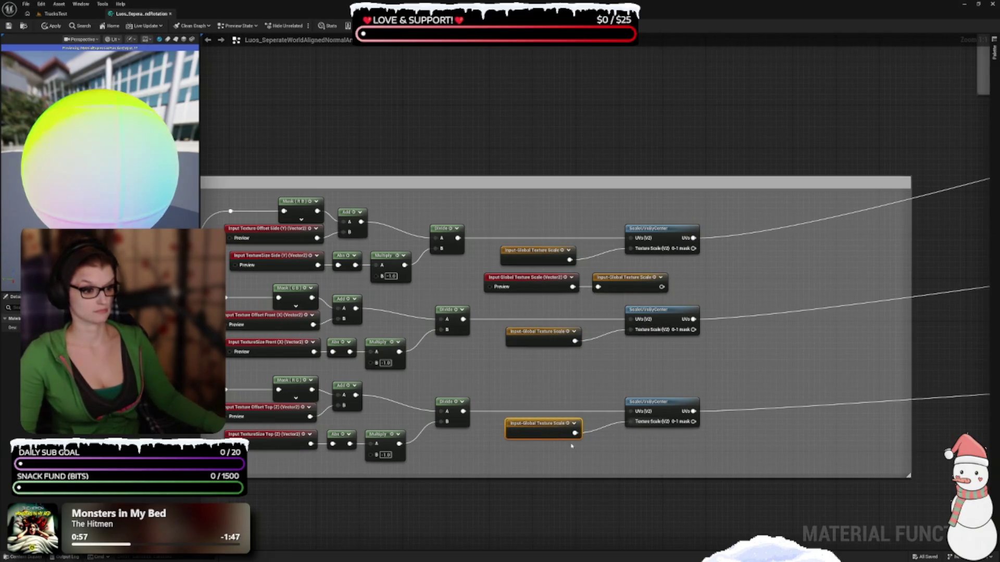
pyautogui.click(569, 392)
# - Move the Global Texture Scale parameter and reroute to the lower left, resize Scaling Setup, and save
pyautogui.moveTo(549, 394); pyautogui.dragTo(645, 337)
pyautogui.moveTo(687, 252)
pyautogui.mouseDown()
pyautogui.moveTo(573, 211)
pyautogui.moveTo(724, 236)
pyautogui.moveTo(615, 342)
pyautogui.mouseUp()
pyautogui.moveTo(515, 326)
pyautogui.mouseDown()
pyautogui.moveTo(357, 336)
pyautogui.moveTo(336, 321)
pyautogui.moveTo(347, 319)
pyautogui.moveTo(314, 378)
pyautogui.moveTo(285, 378)
pyautogui.moveTo(282, 406)
pyautogui.mouseUp()
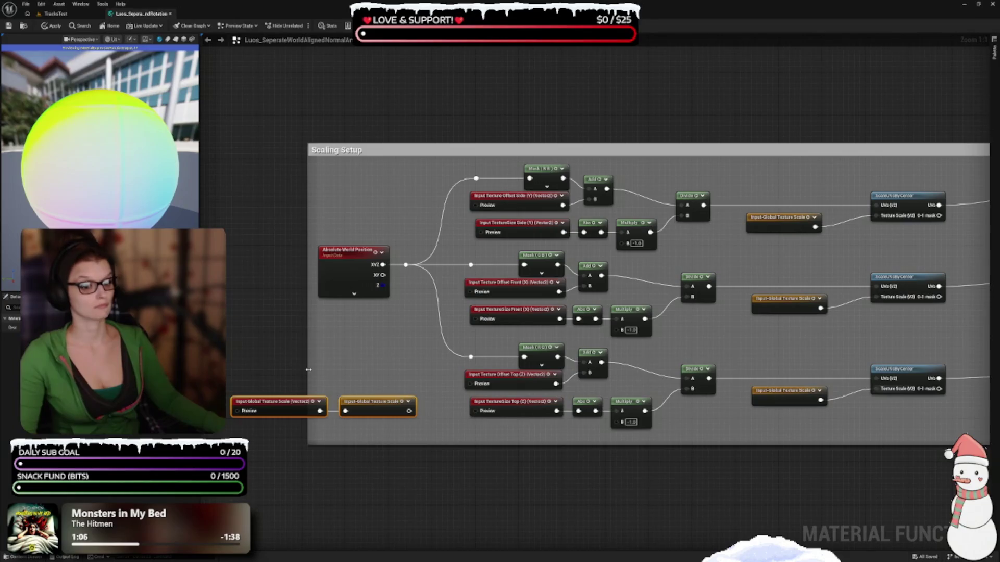
pyautogui.moveTo(308, 370); pyautogui.dragTo(201, 367)
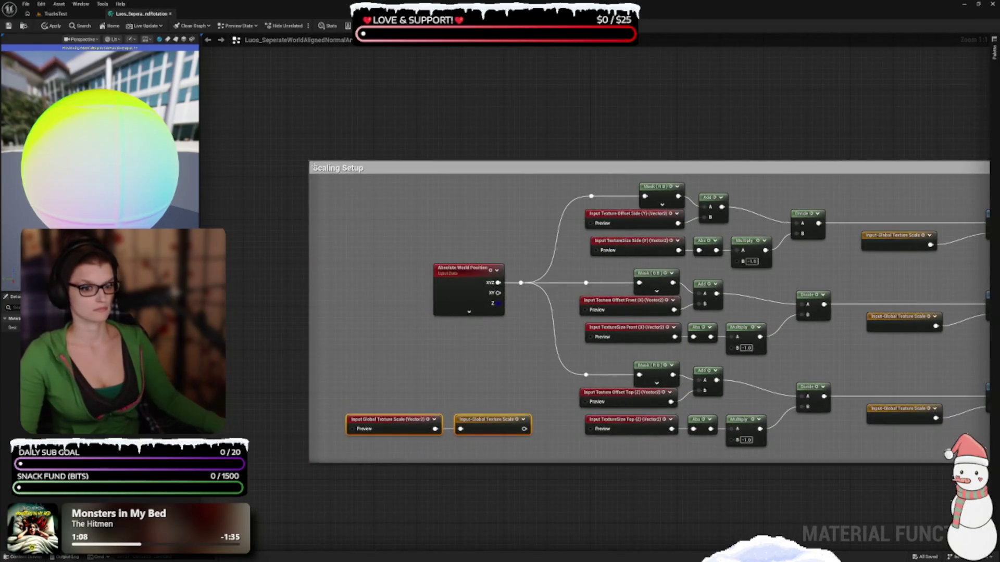
pyautogui.moveTo(312, 166)
pyautogui.mouseDown()
pyautogui.moveTo(299, 149)
pyautogui.moveTo(327, 157)
pyautogui.mouseUp()
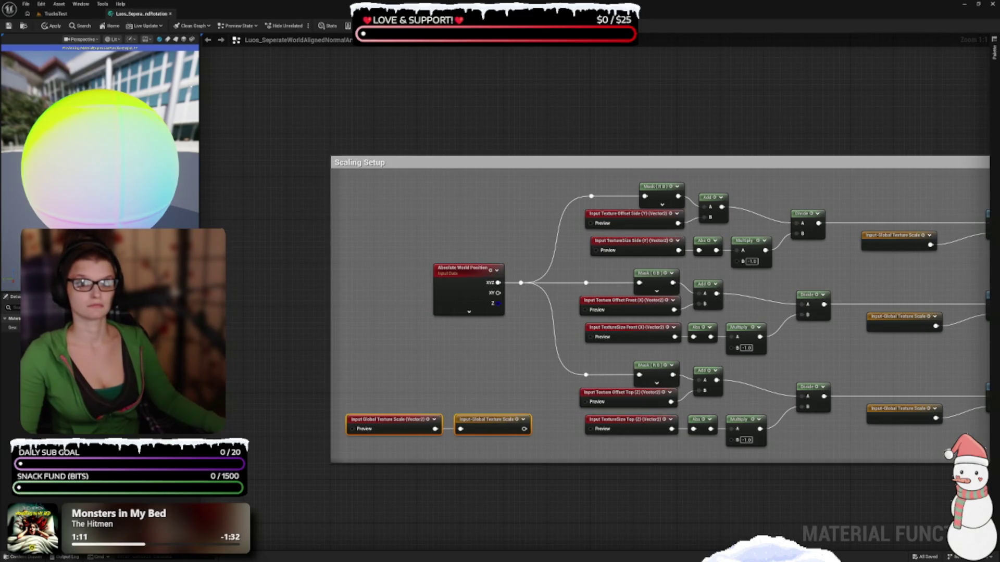
pyautogui.click(8, 26)
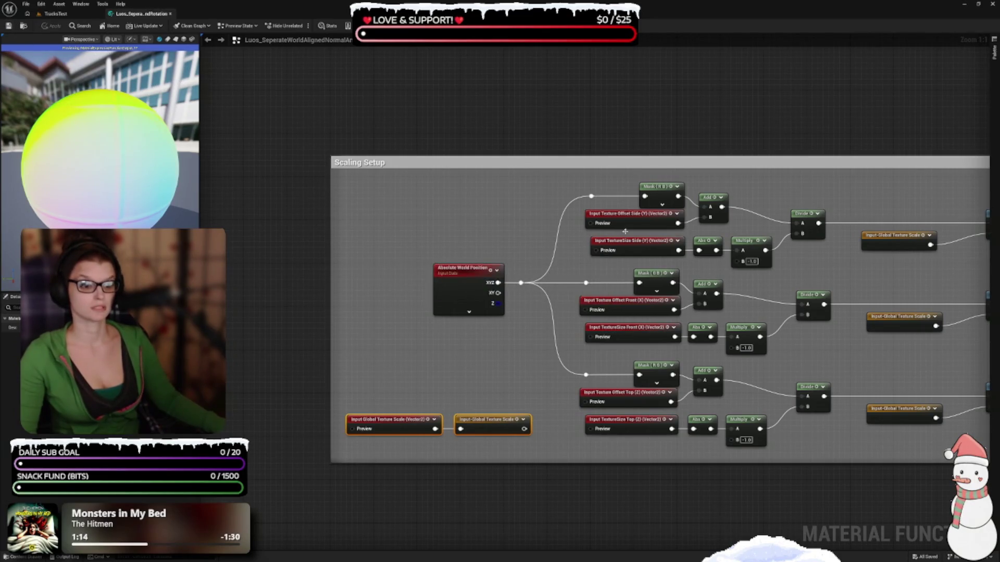
pyautogui.click(41, 4)
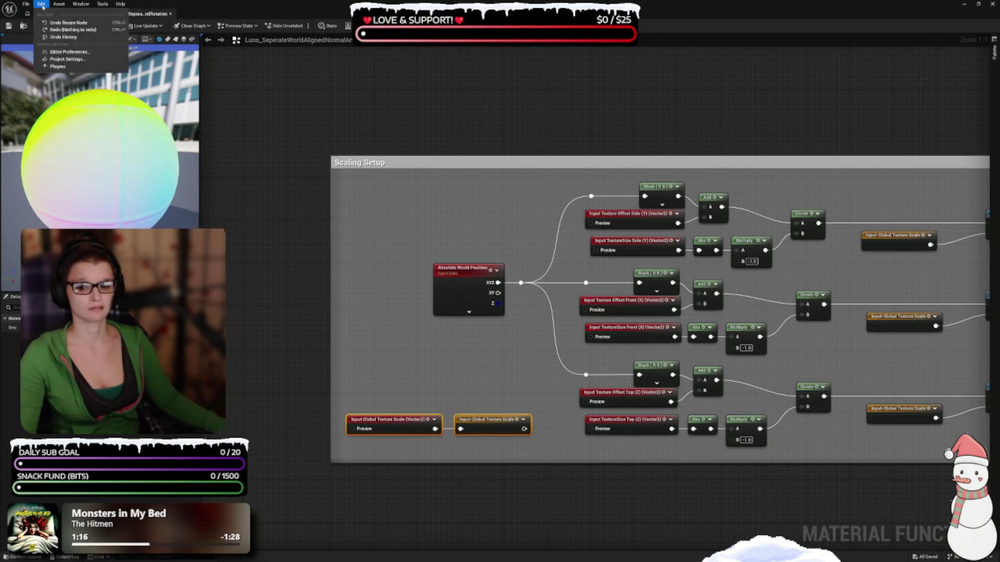
# - Check the installed editor plugins in the Plugins window, then close it
pyautogui.click(58, 66)
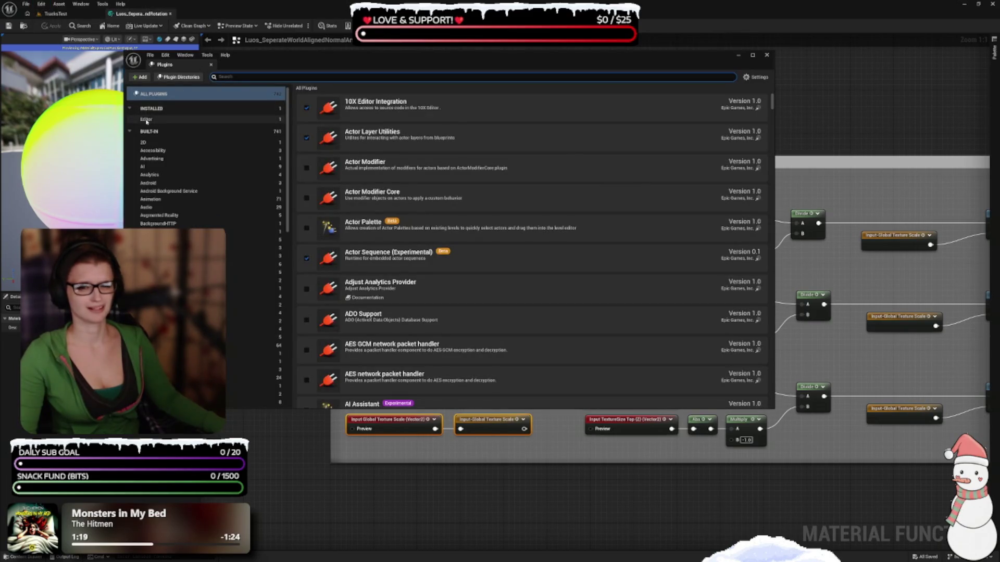
pyautogui.click(166, 119)
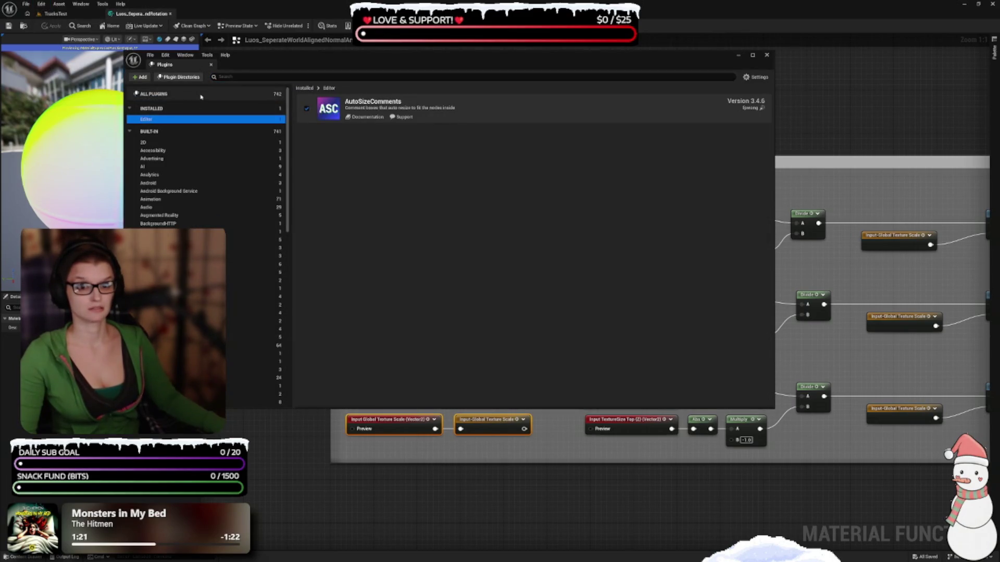
pyautogui.click(766, 55)
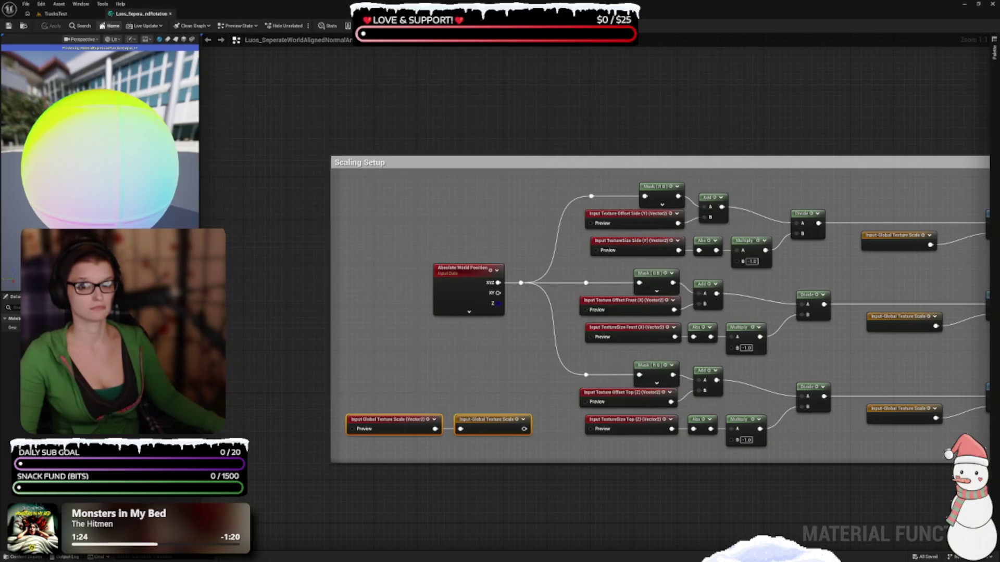
pyautogui.click(41, 4)
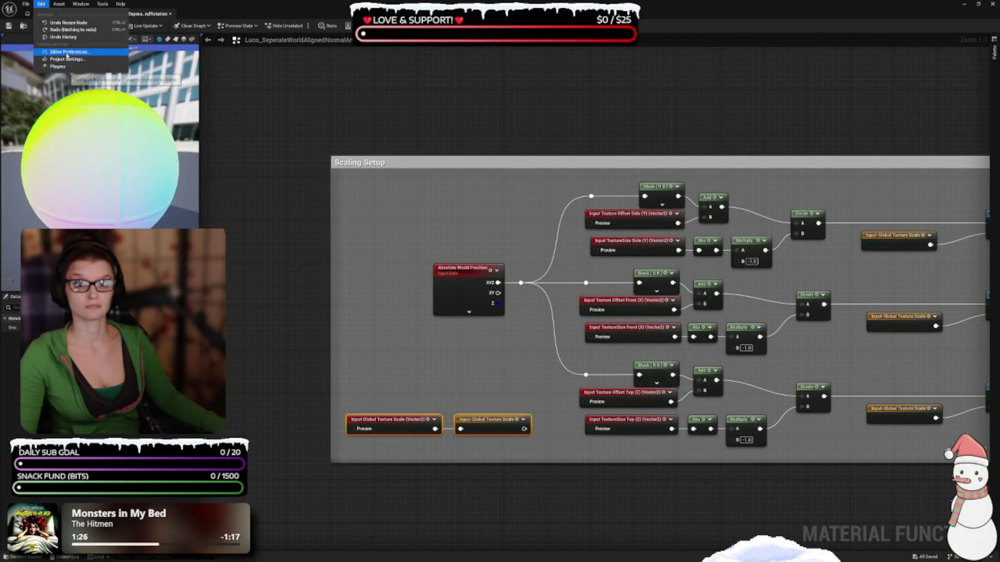
# - Open Editor Preferences on the Auto Size Comments page, moved off the Scaling Setup header
pyautogui.click(66, 55)
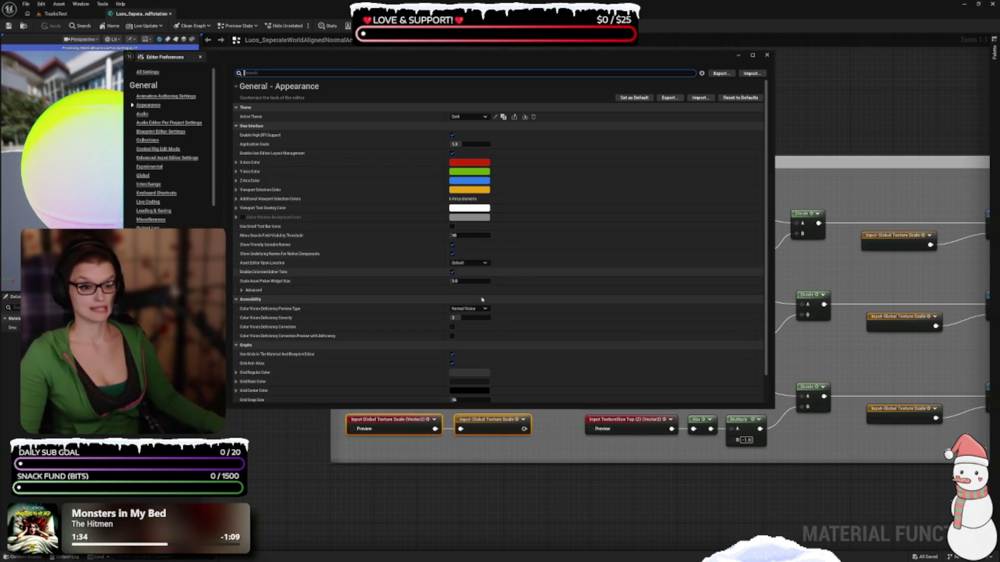
pyautogui.scroll(-2, 315, 211)
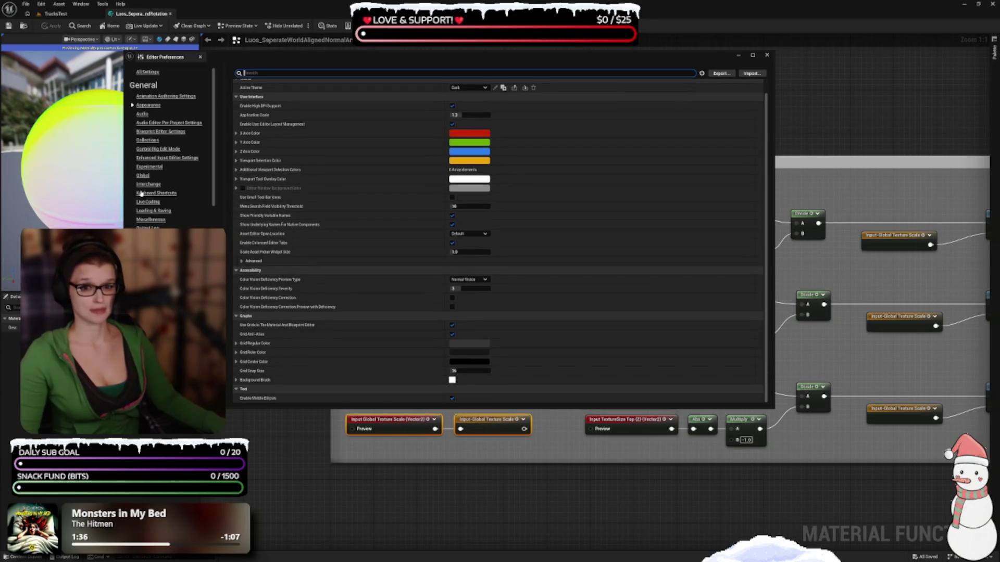
pyautogui.scroll(-8, 151, 187)
pyautogui.scroll(-10, 167, 156)
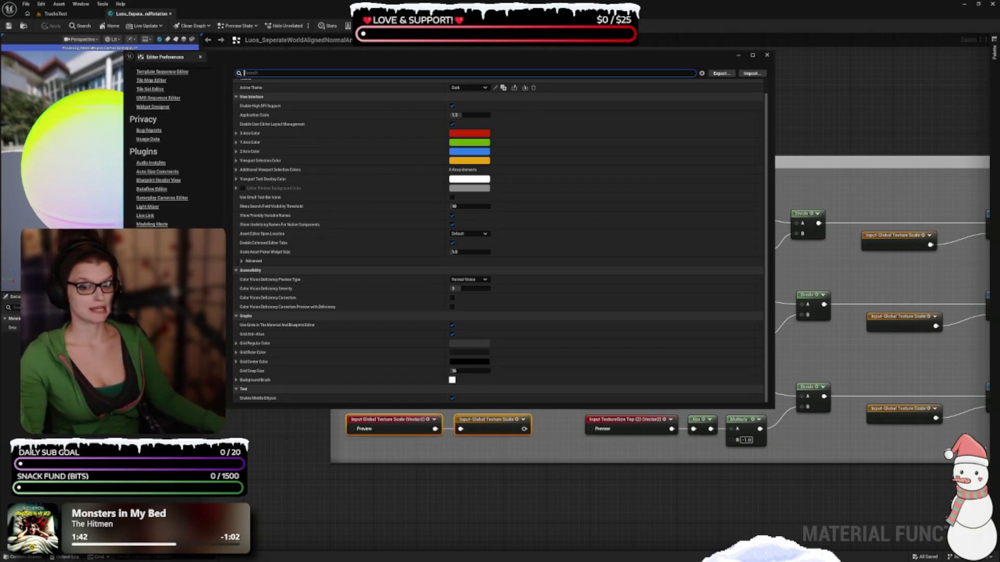
pyautogui.click(155, 171)
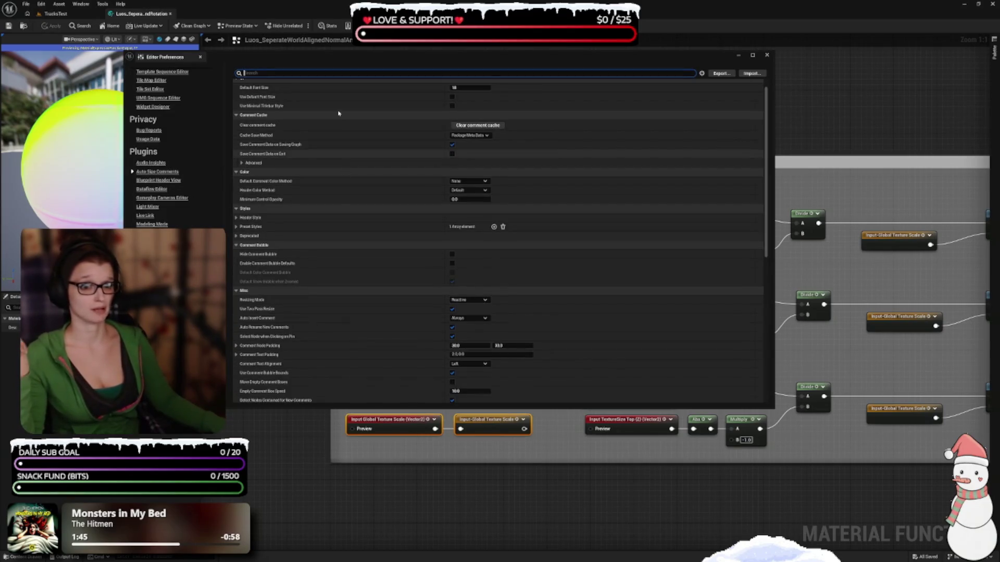
pyautogui.scroll(2, 401, 259)
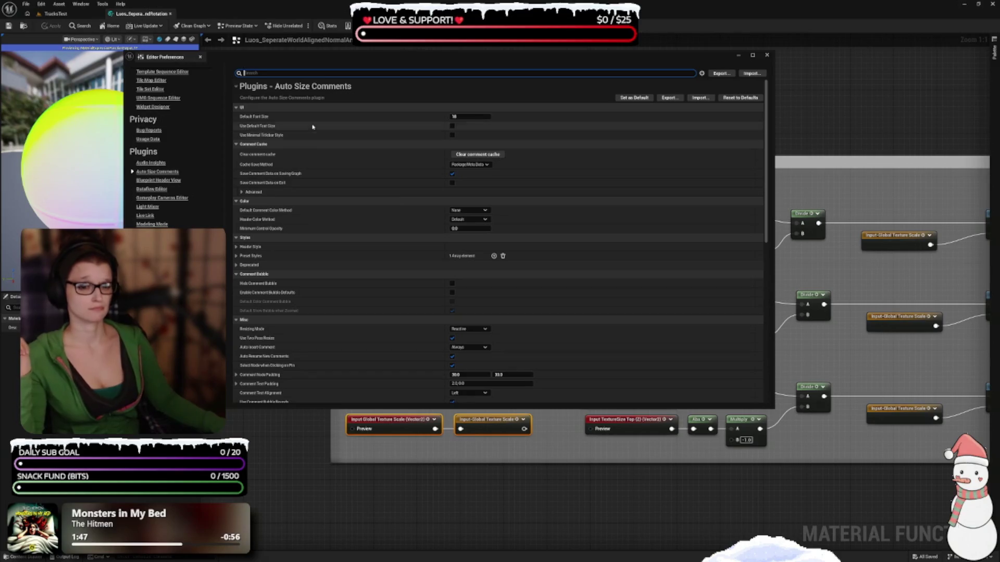
pyautogui.moveTo(337, 59)
pyautogui.mouseDown()
pyautogui.moveTo(280, 100)
pyautogui.moveTo(273, 126)
pyautogui.mouseUp()
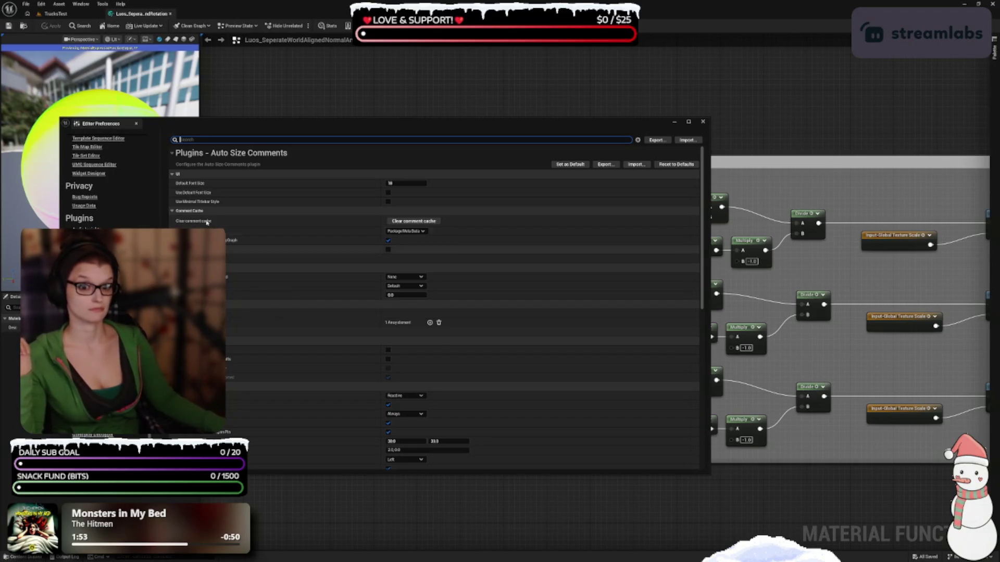
pyautogui.moveTo(321, 122); pyautogui.dragTo(333, 182)
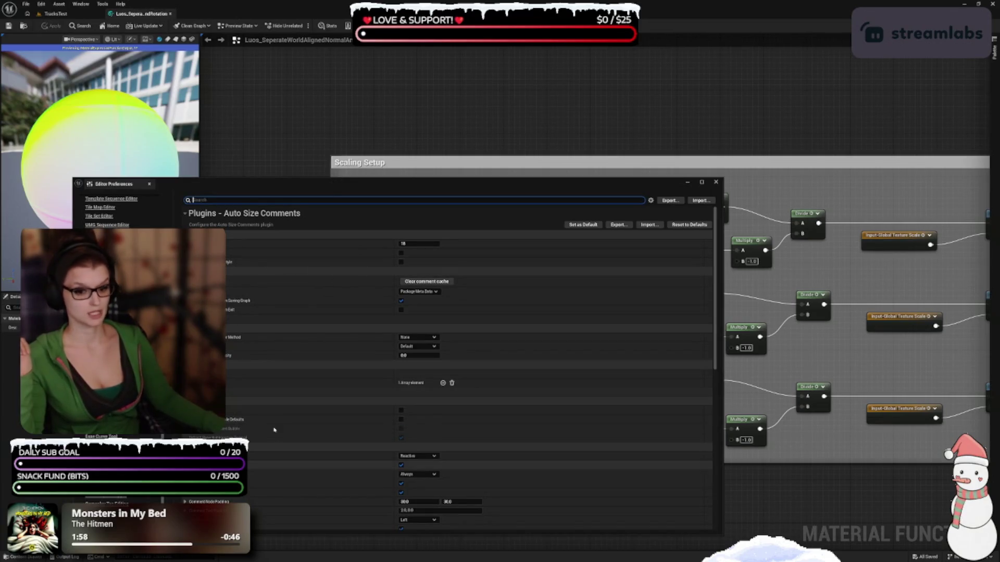
pyautogui.scroll(-5, 271, 404)
pyautogui.scroll(-6, 271, 404)
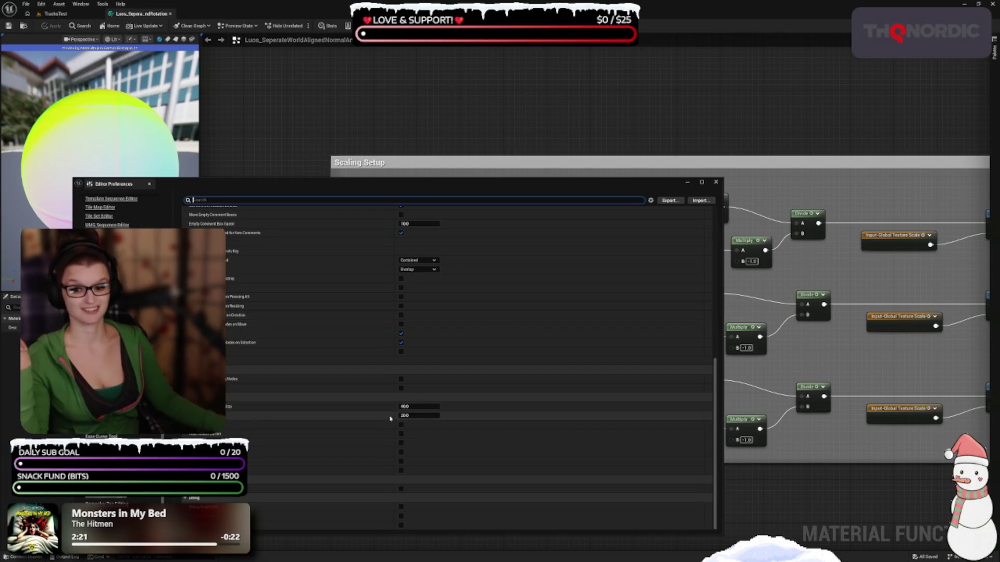
pyautogui.scroll(5, 379, 419)
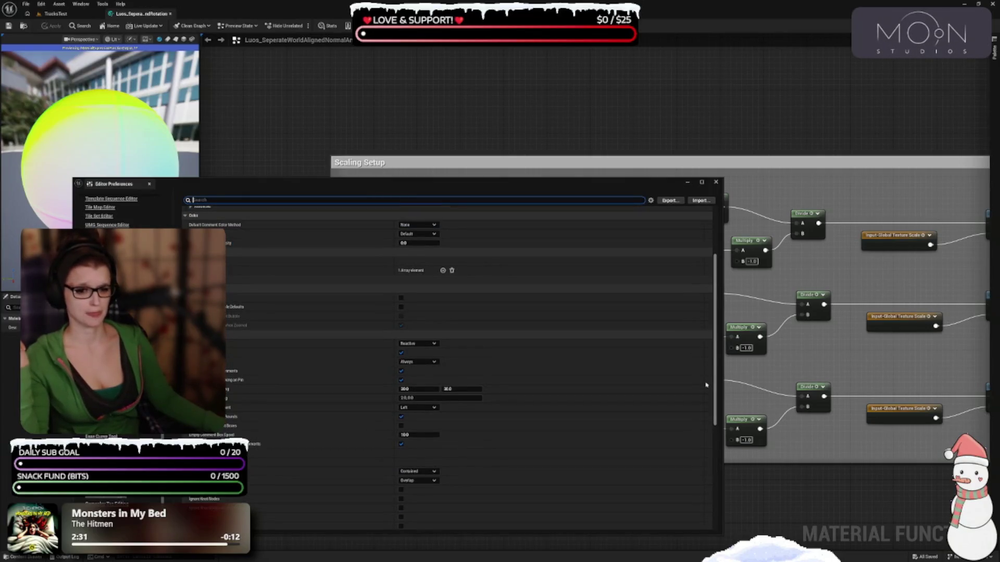
pyautogui.scroll(3, 320, 379)
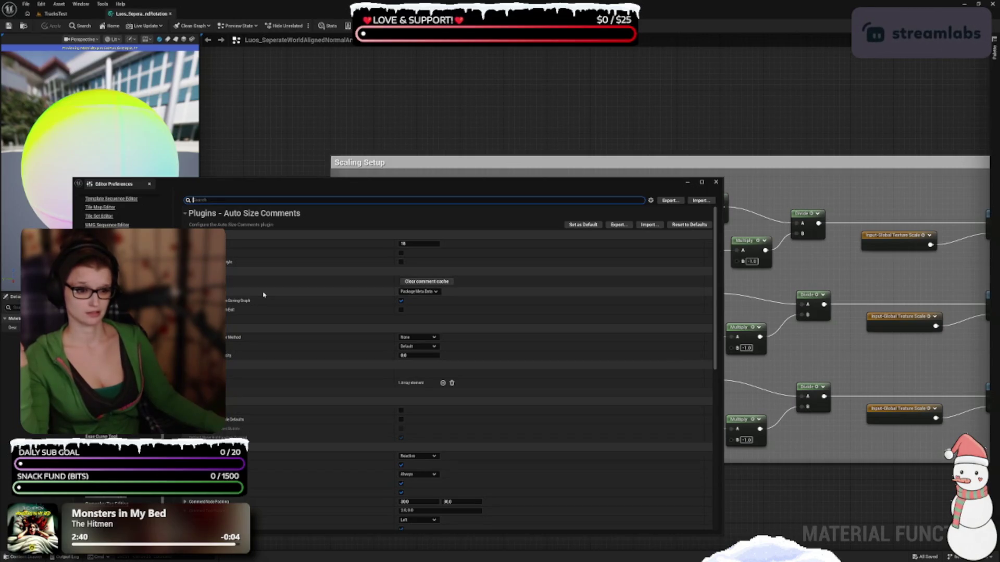
# - Set Default Comment Color Method to Random and enable Use Random Color from List
pyautogui.click(232, 318)
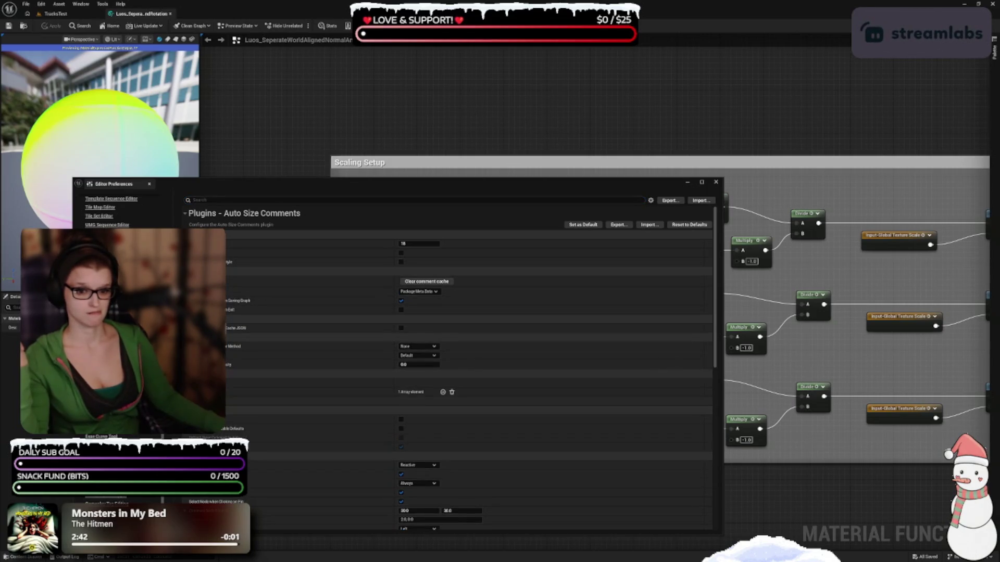
pyautogui.scroll(-2, 300, 352)
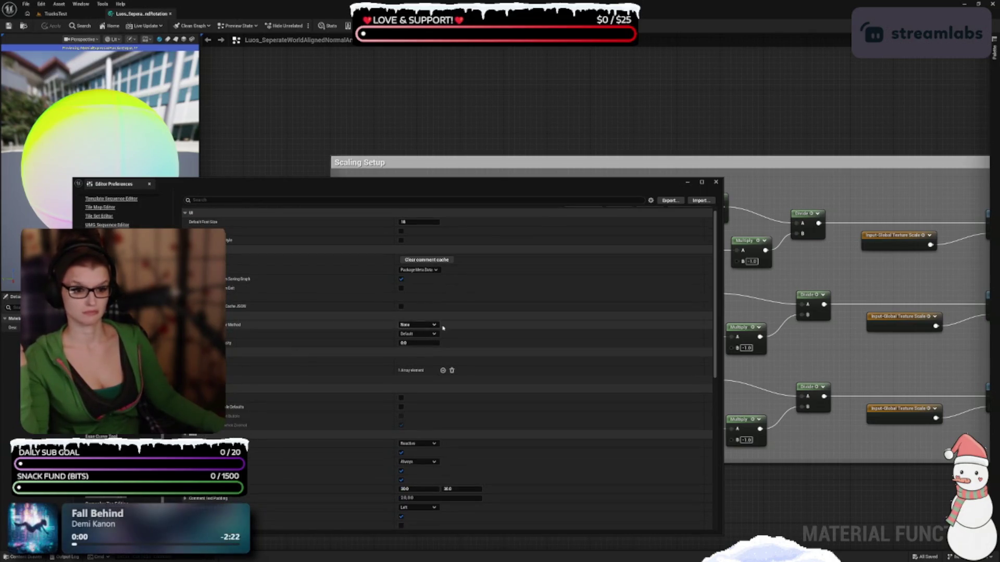
pyautogui.click(417, 325)
pyautogui.click(408, 337)
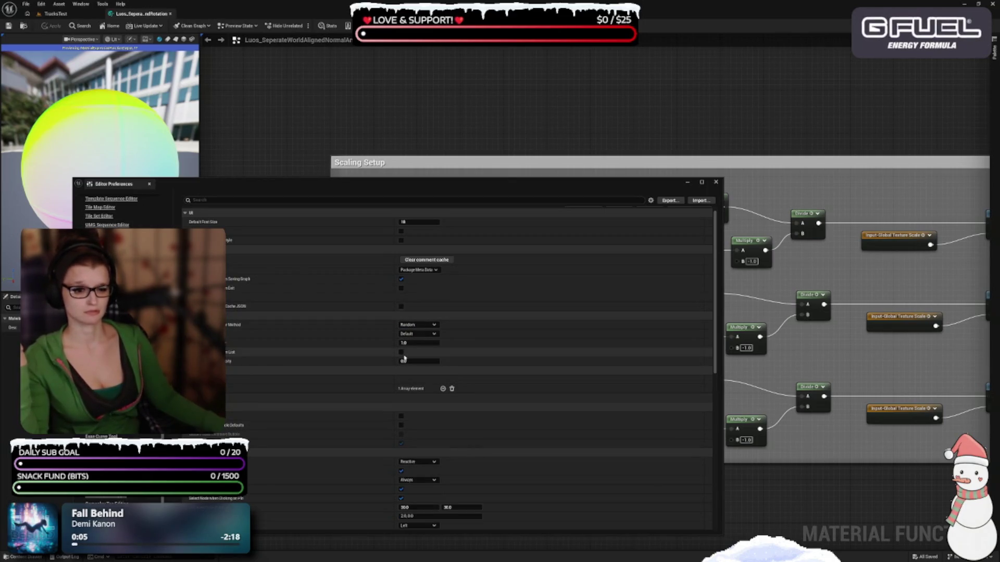
pyautogui.click(400, 353)
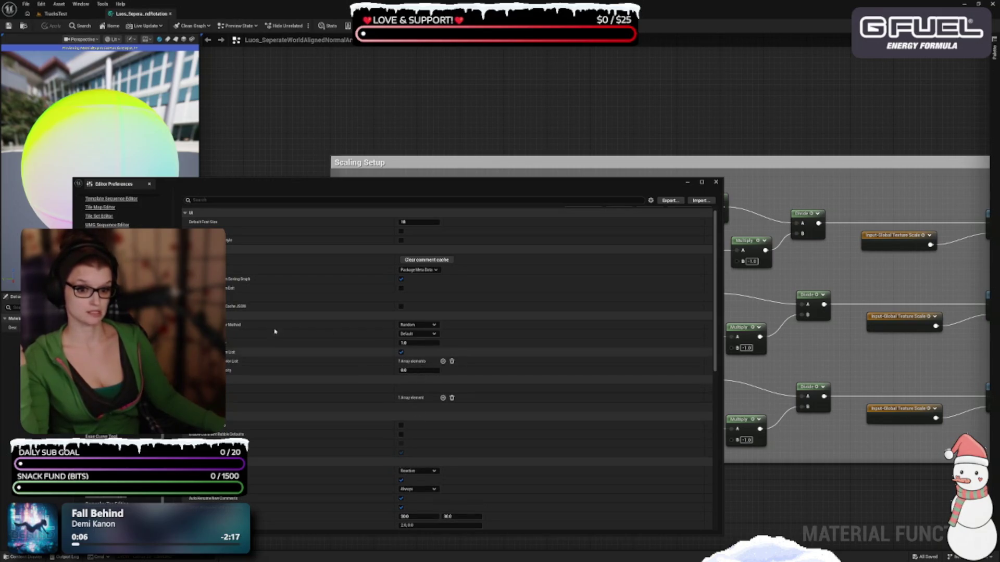
# - Look over the Header Style and preset styles settings, then scroll through the remaining options
pyautogui.scroll(-1, 401, 344)
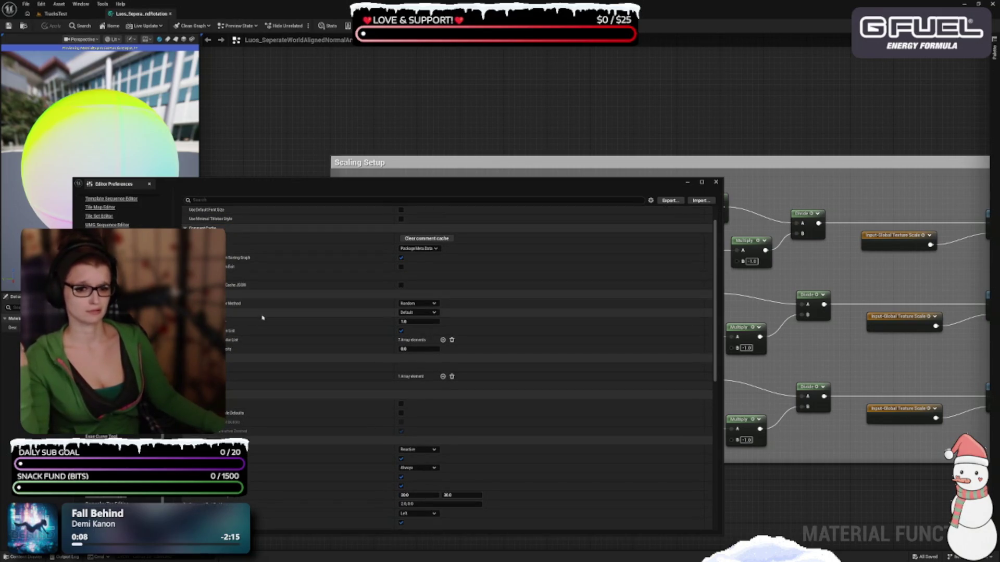
pyautogui.scroll(-2, 416, 333)
pyautogui.click(250, 335)
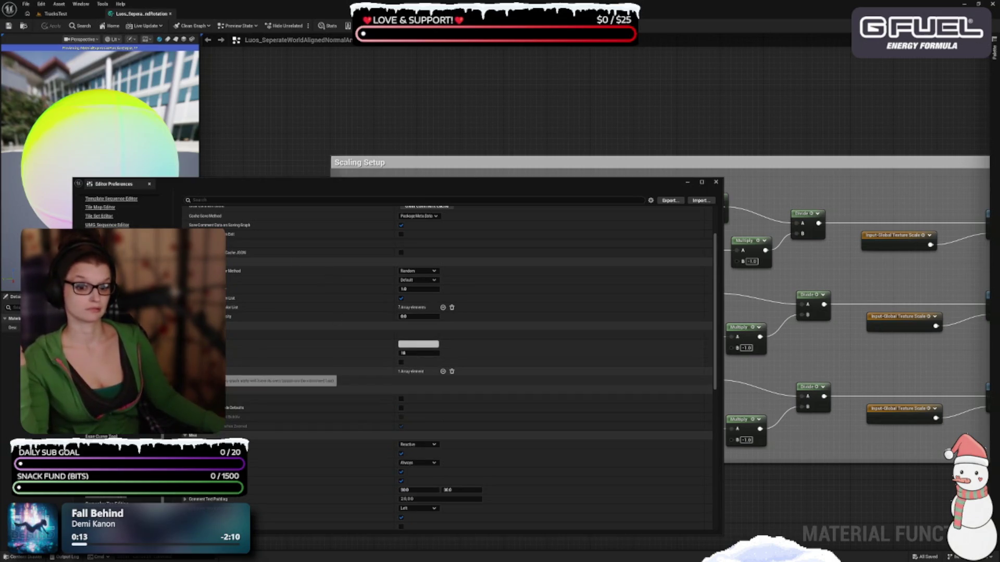
pyautogui.click(250, 372)
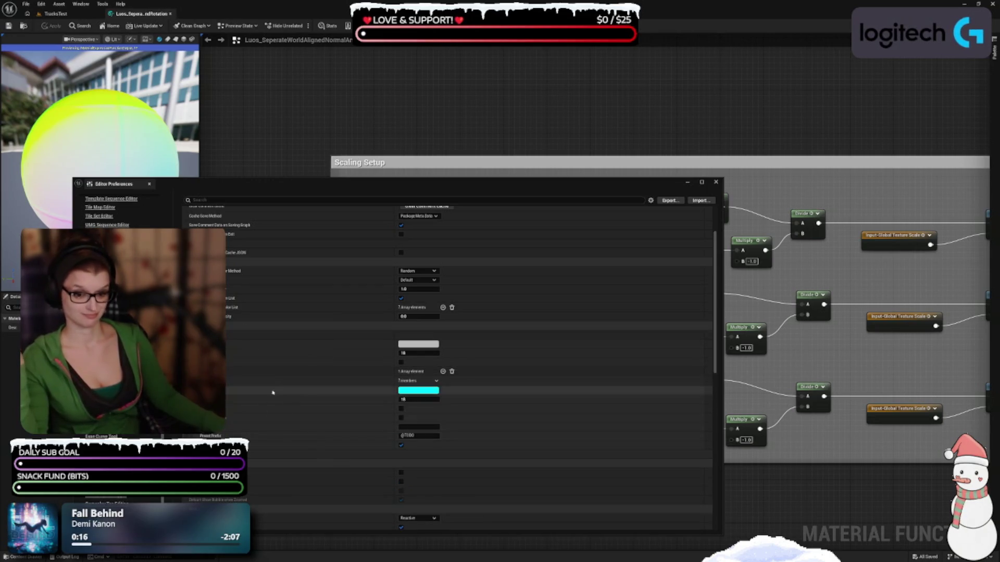
pyautogui.click(250, 371)
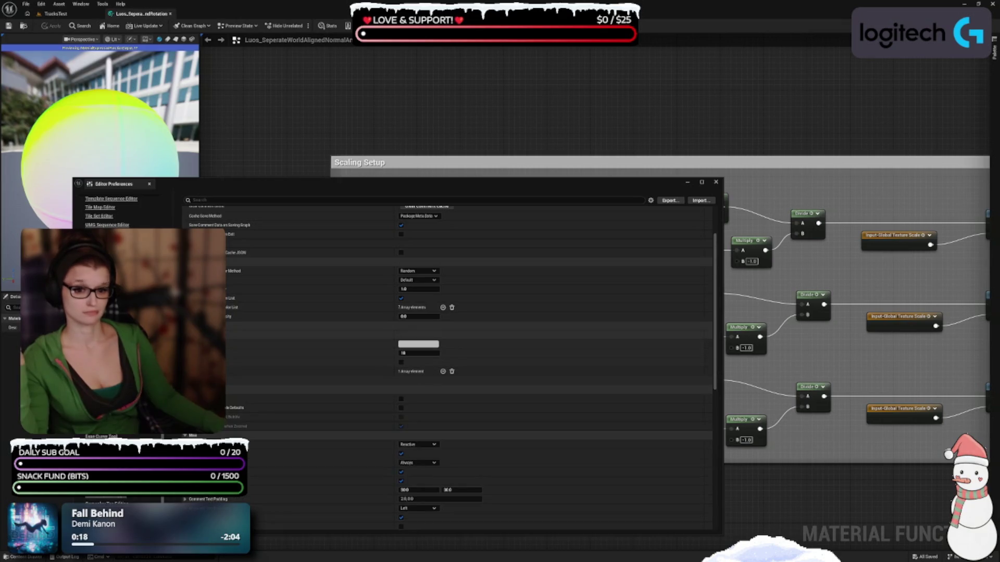
pyautogui.click(250, 335)
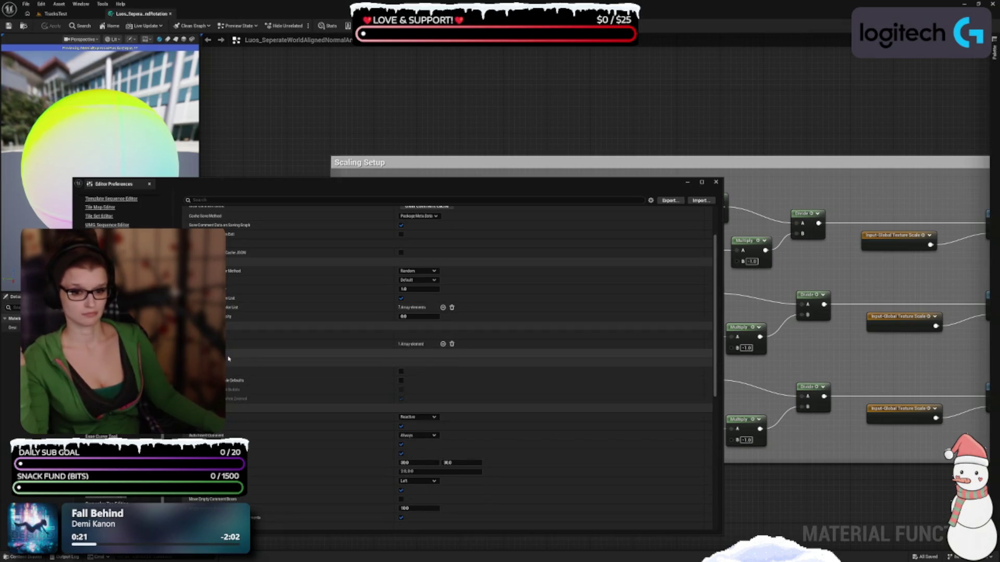
pyautogui.scroll(-2, 229, 344)
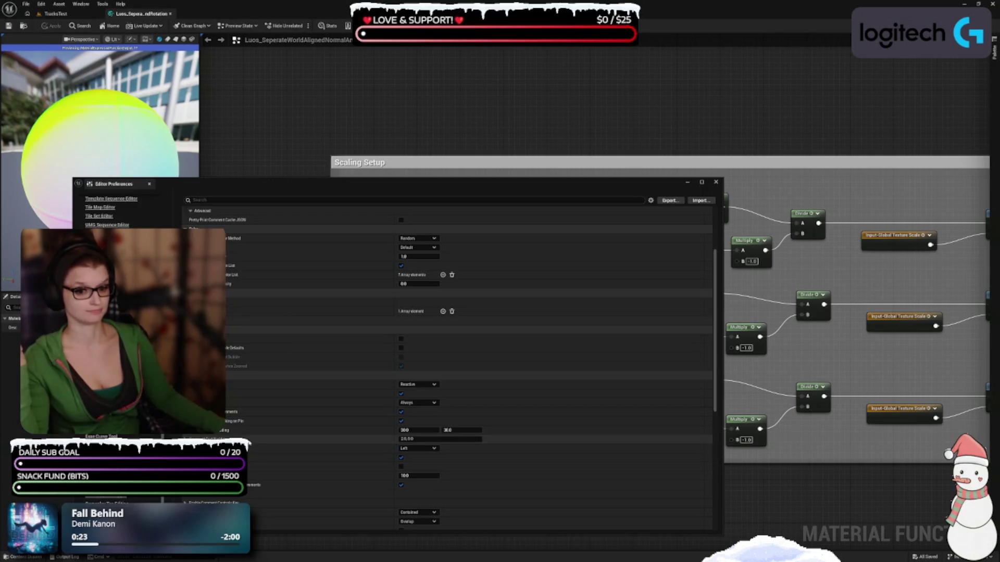
pyautogui.scroll(-2, 448, 365)
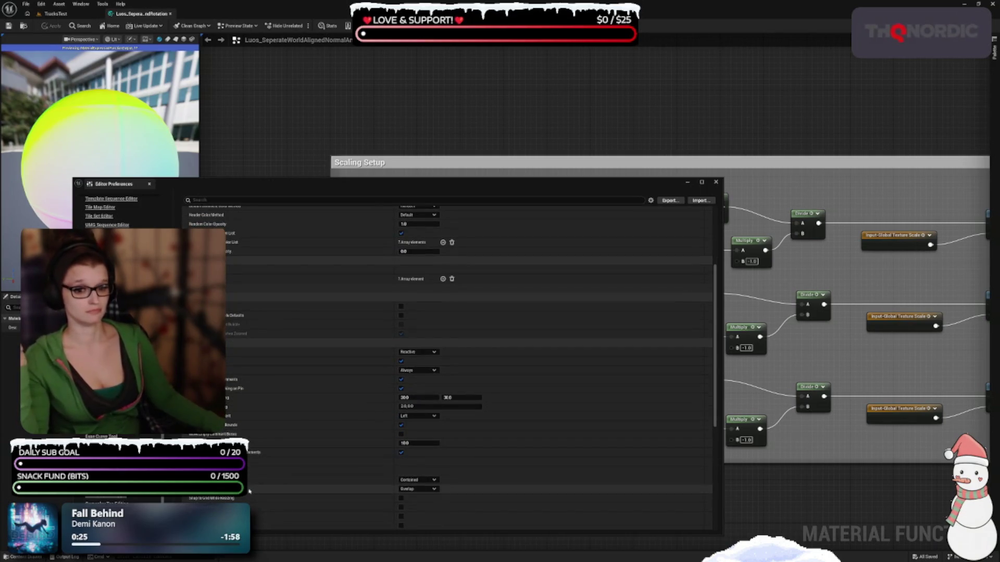
pyautogui.scroll(-3, 244, 405)
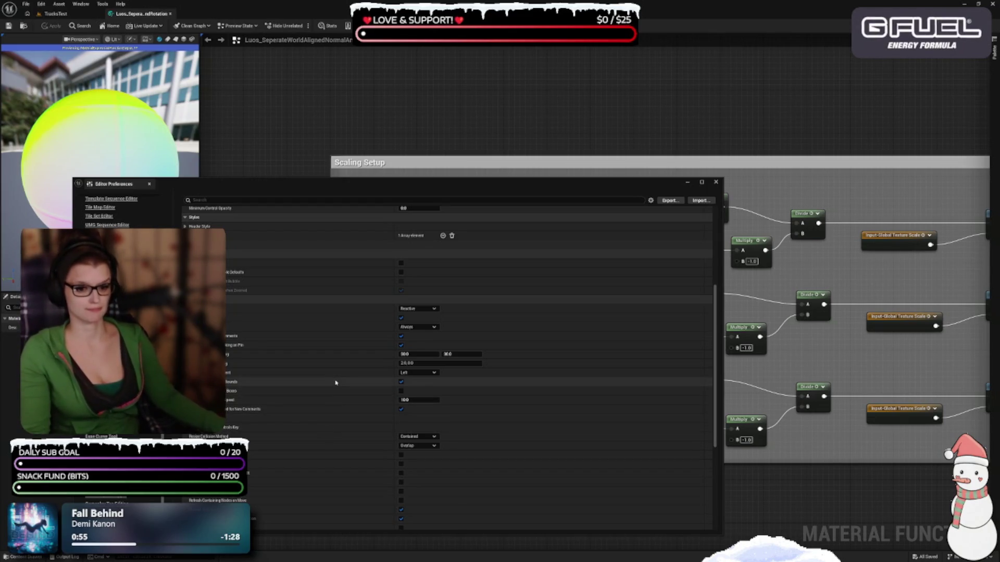
# - Expand the Resize Chord settings under Misc in the Auto Size Comments preferences
pyautogui.scroll(-4, 335, 383)
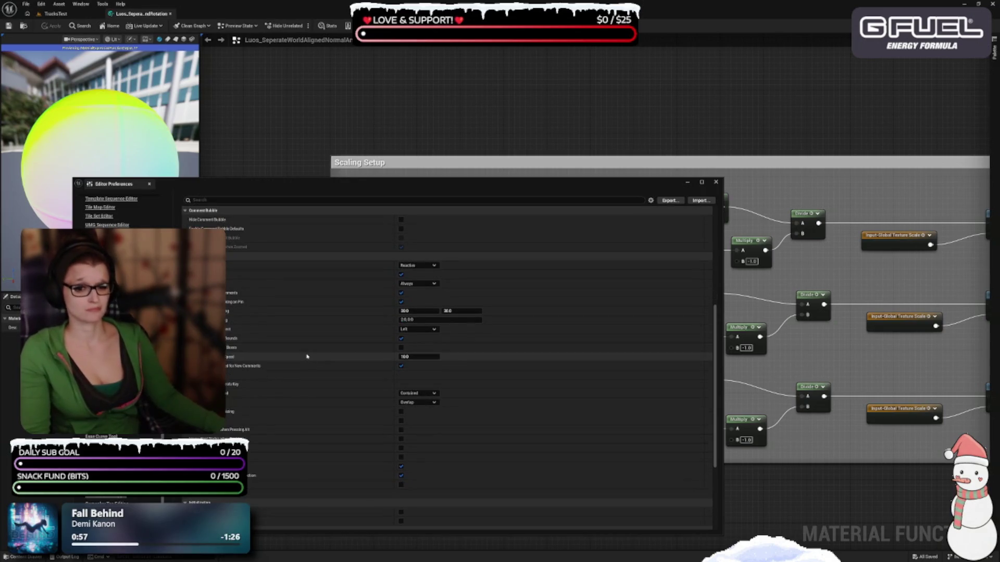
pyautogui.moveTo(280, 187); pyautogui.dragTo(299, 134)
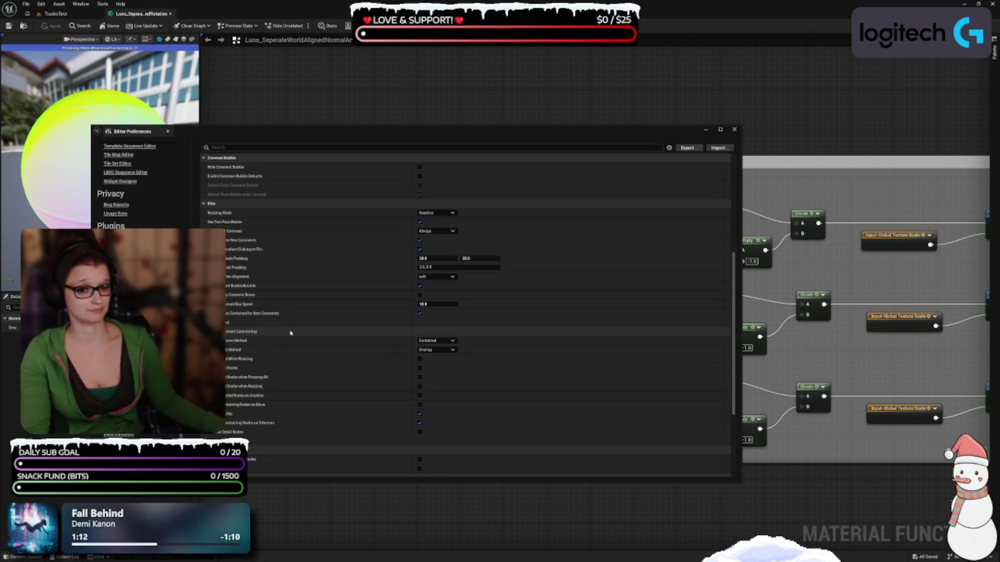
pyautogui.scroll(-1, 299, 338)
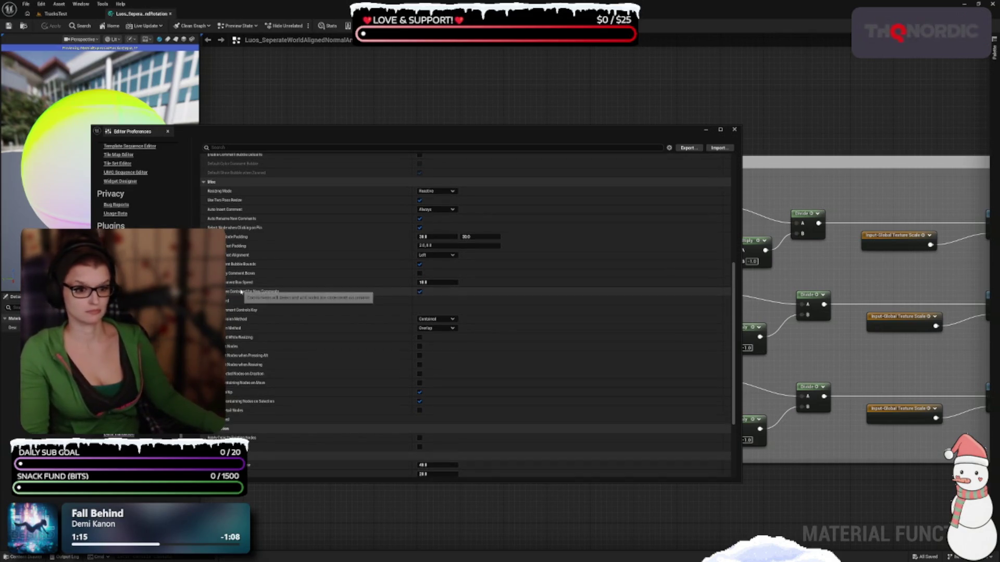
pyautogui.click(223, 300)
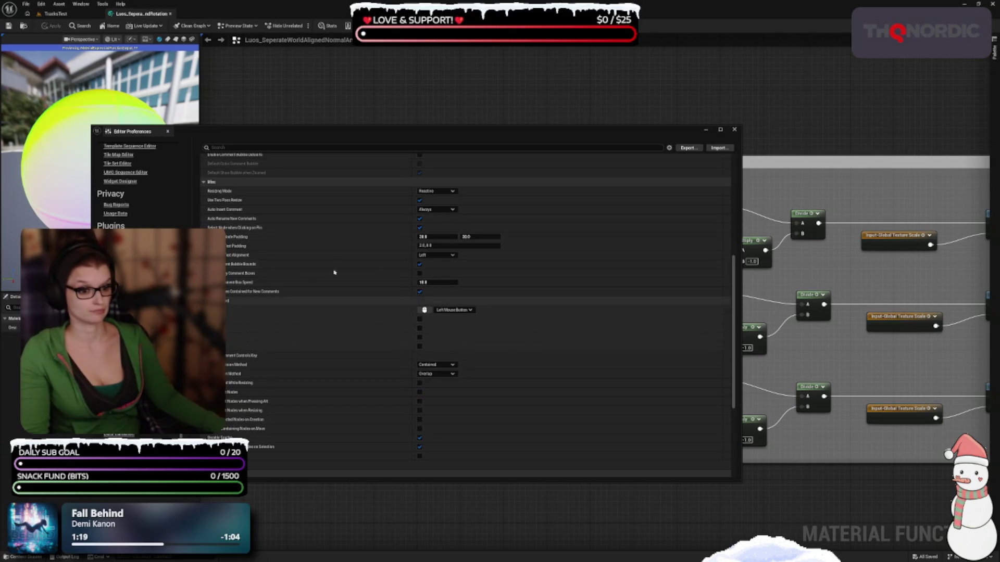
# - Expand the Ignored Graphs array to show its ControlRigGraph entry
pyautogui.scroll(-1, 297, 321)
pyautogui.scroll(-1, 298, 321)
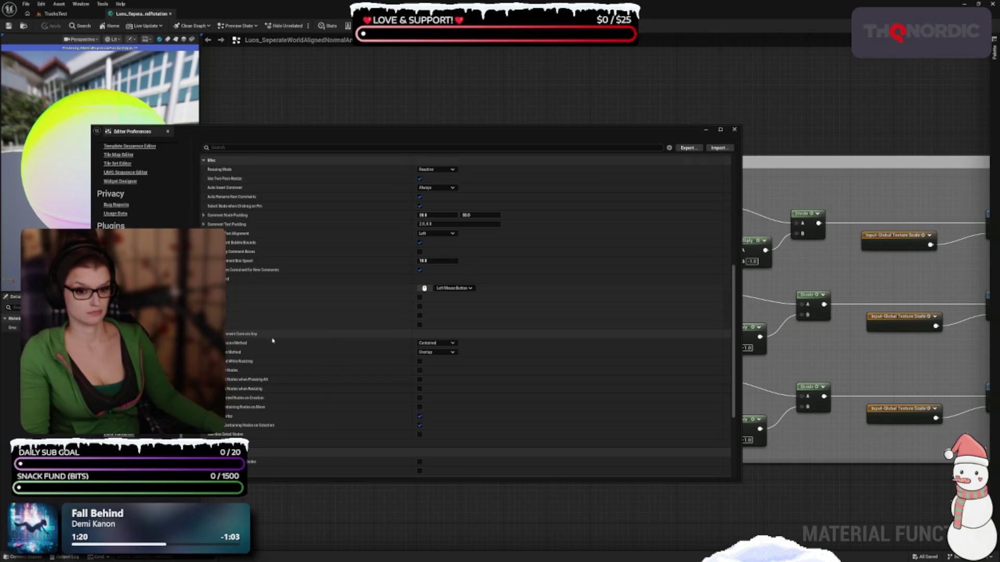
pyautogui.scroll(-3, 245, 333)
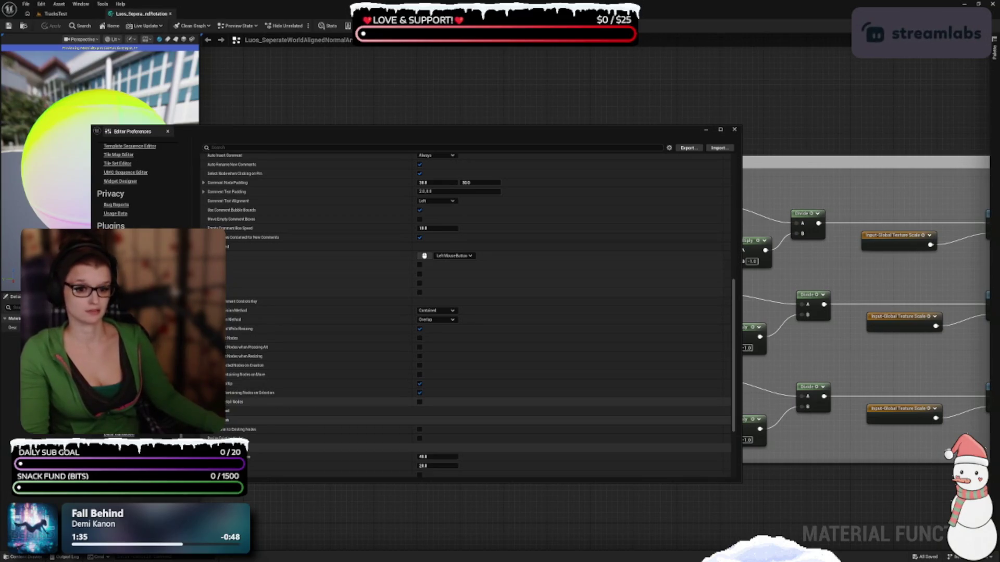
pyautogui.scroll(-3, 286, 330)
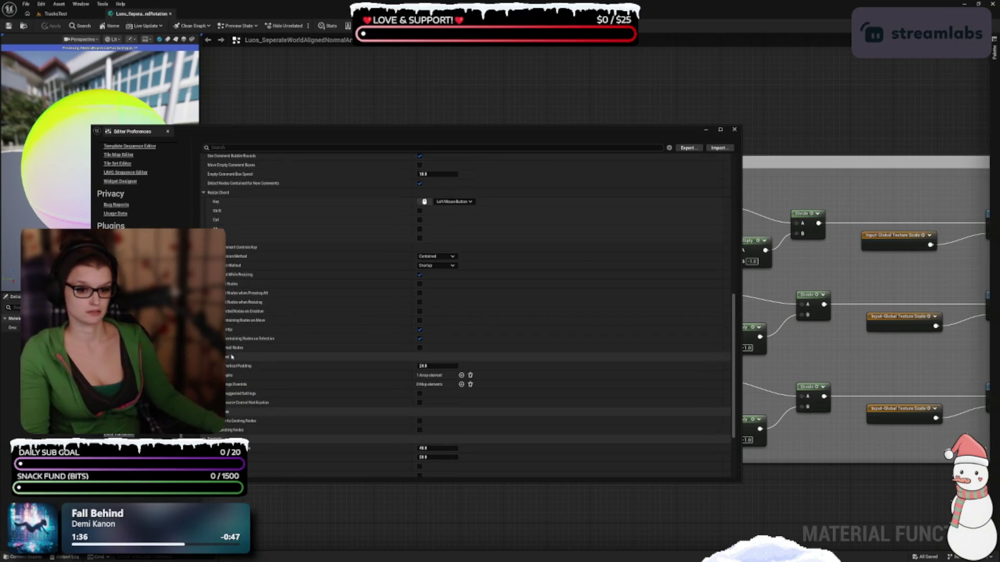
pyautogui.click(237, 375)
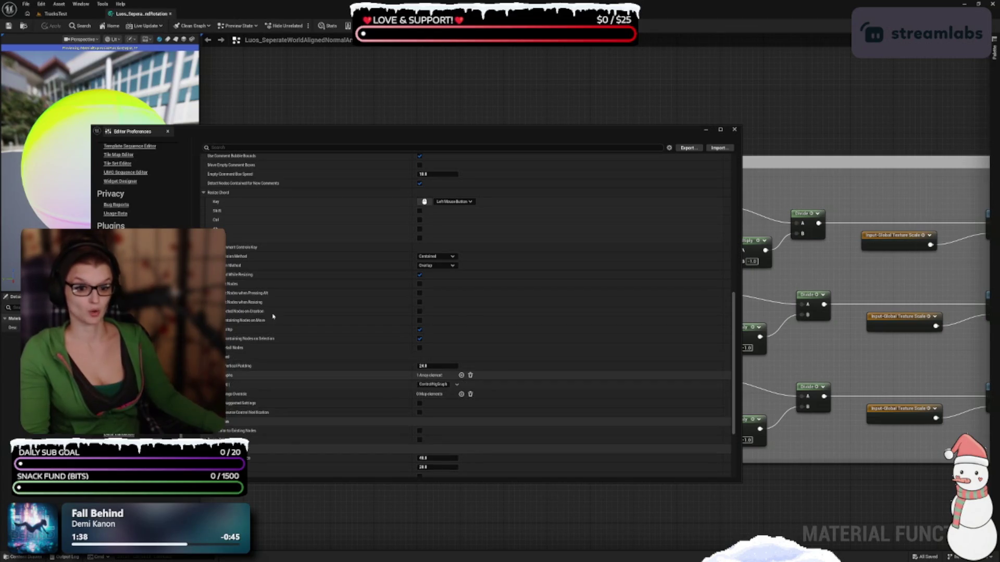
pyautogui.scroll(-1, 236, 380)
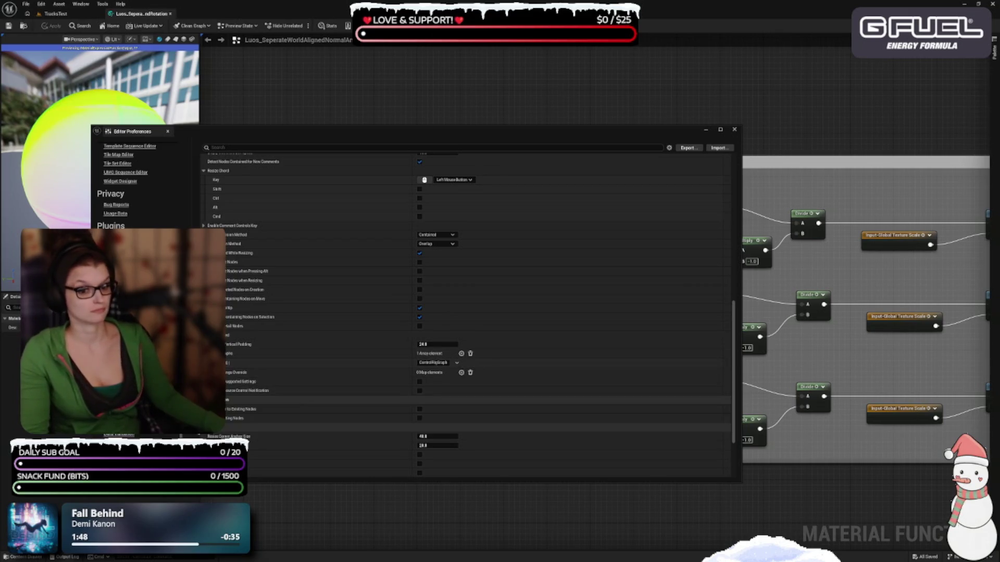
pyautogui.scroll(-3, 284, 390)
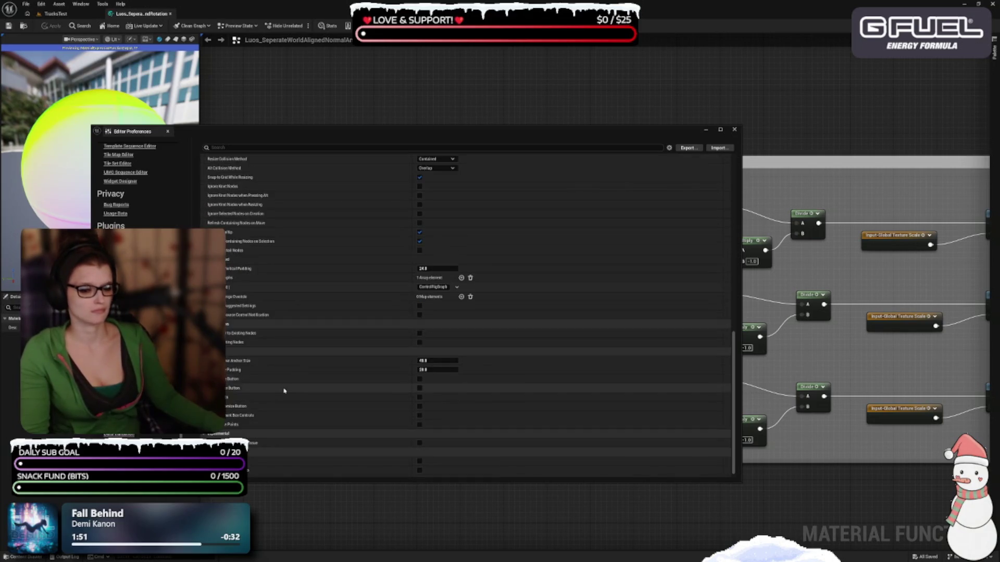
pyautogui.moveTo(320, 135); pyautogui.dragTo(349, 120)
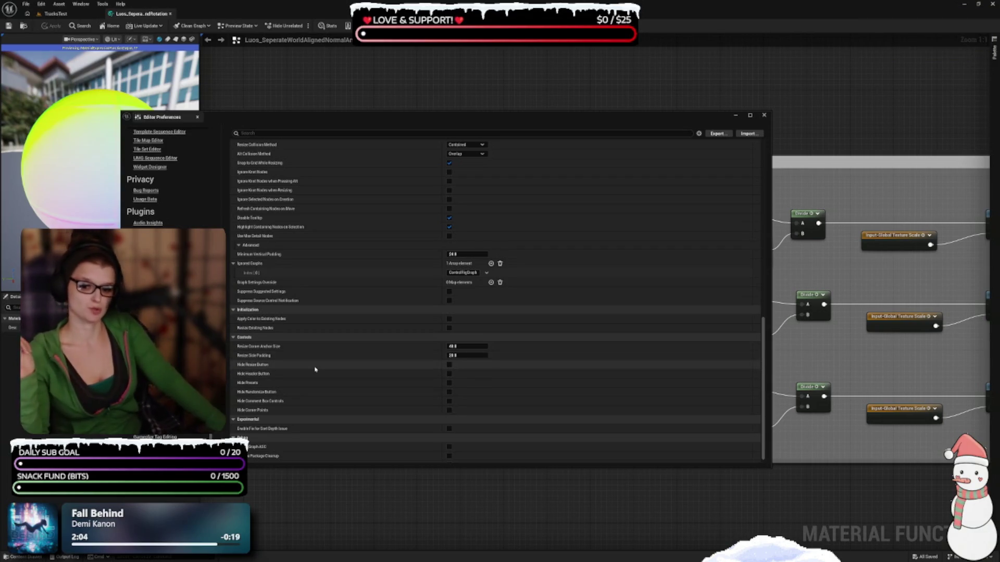
pyautogui.scroll(-1, 304, 385)
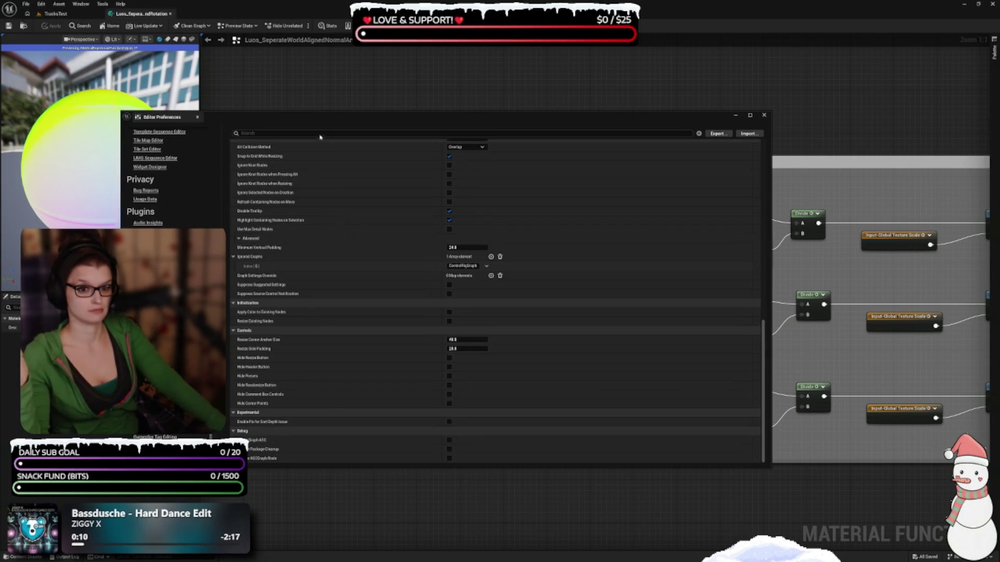
pyautogui.moveTo(321, 124); pyautogui.dragTo(301, 192)
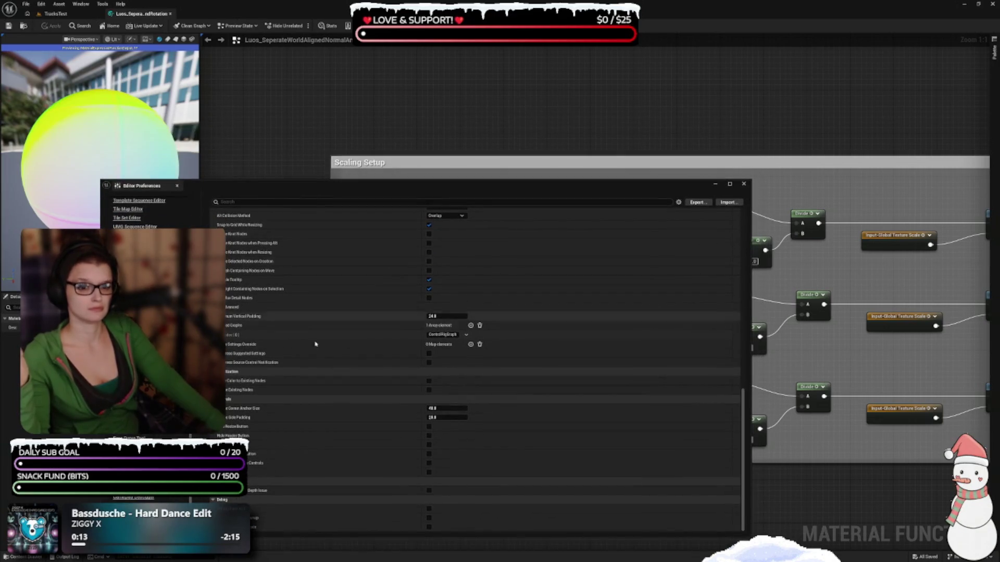
pyautogui.scroll(5, 310, 351)
pyautogui.scroll(3, 301, 357)
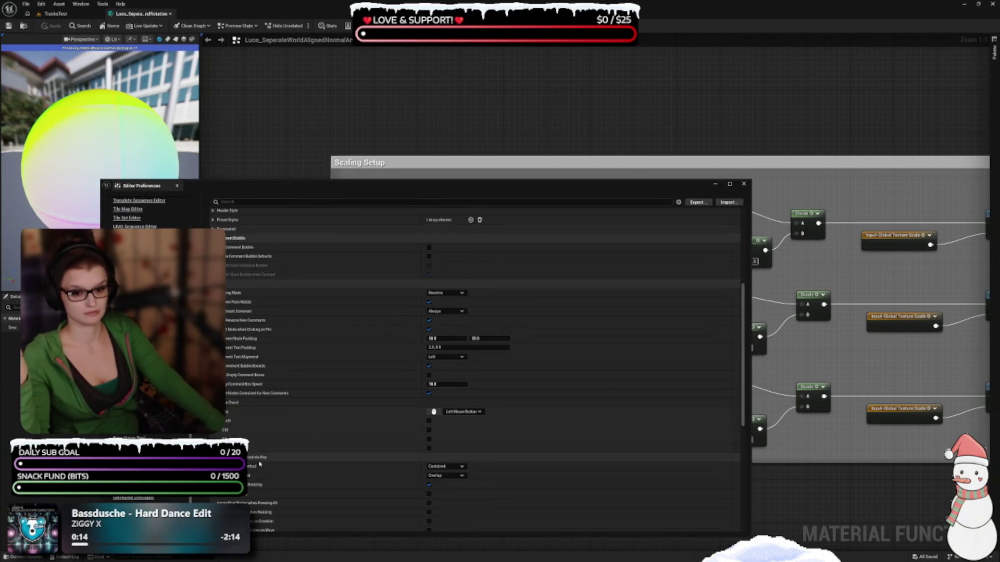
pyautogui.scroll(10, 287, 420)
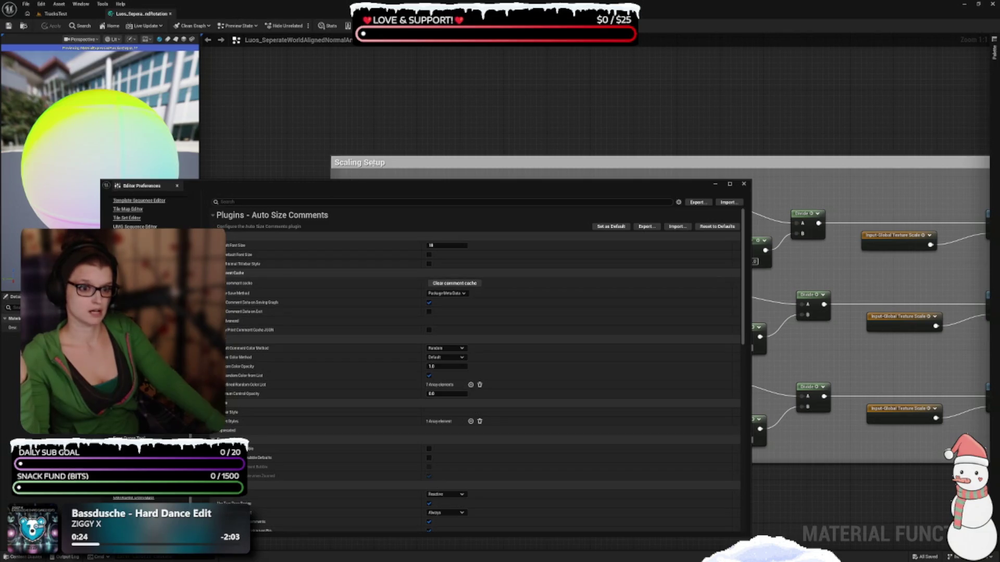
# - Select the top ScaleUVsByCenter node and wrap it in a comment titled 'comment'
pyautogui.moveTo(474, 132)
pyautogui.mouseDown()
pyautogui.moveTo(411, 124)
pyautogui.moveTo(486, 107)
pyautogui.mouseUp()
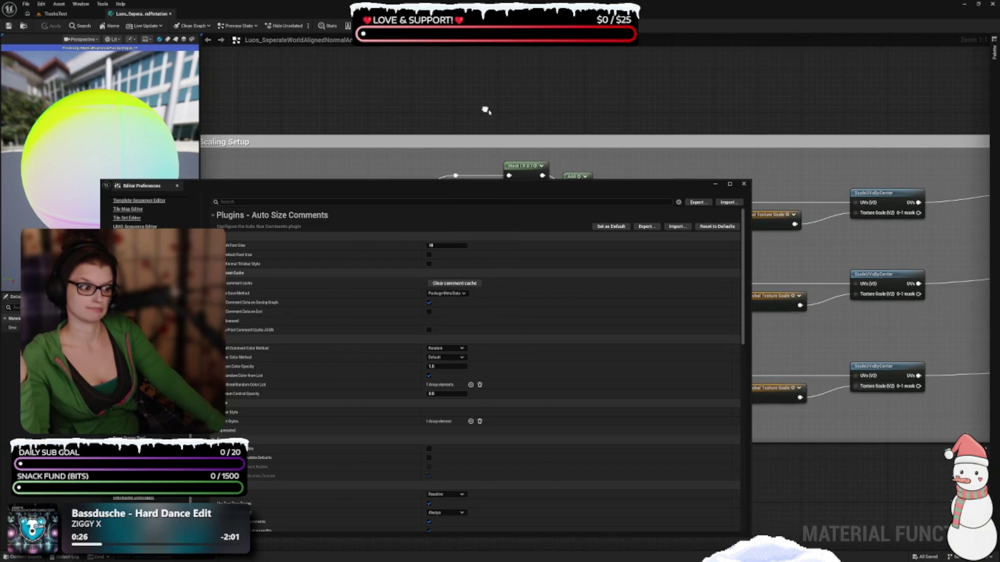
pyautogui.moveTo(835, 182); pyautogui.dragTo(945, 232)
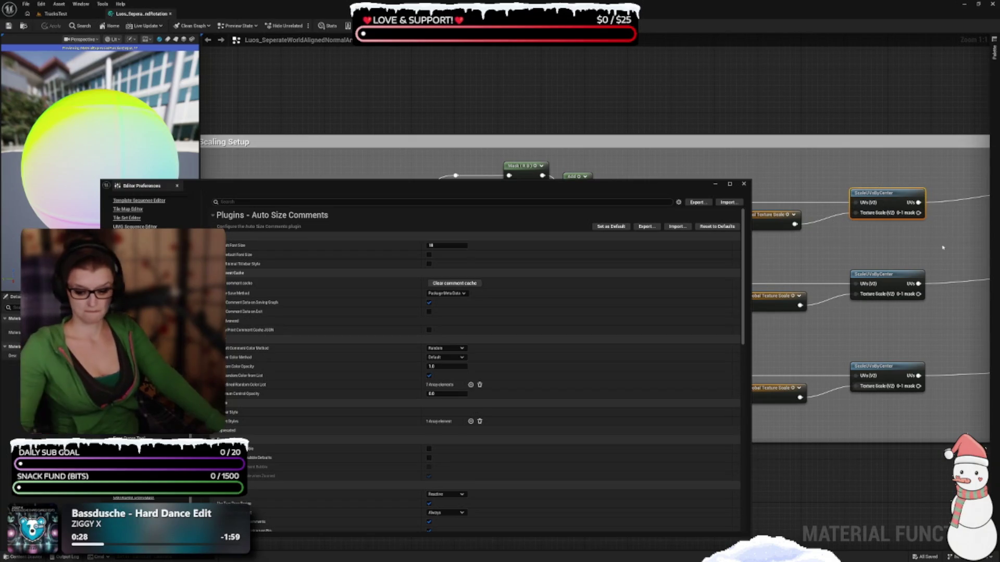
pyautogui.write('c')
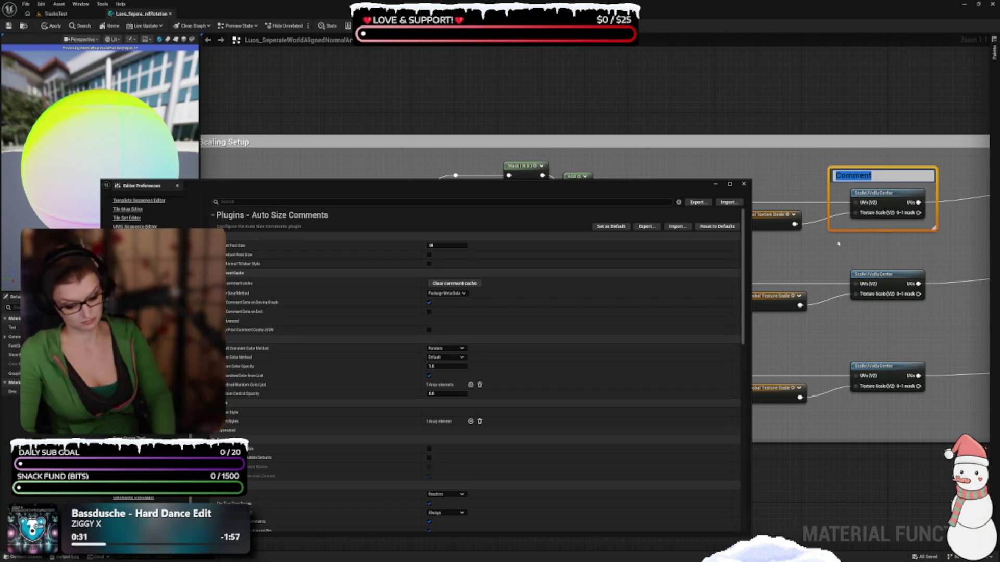
pyautogui.write('comment')
pyautogui.press('Return')
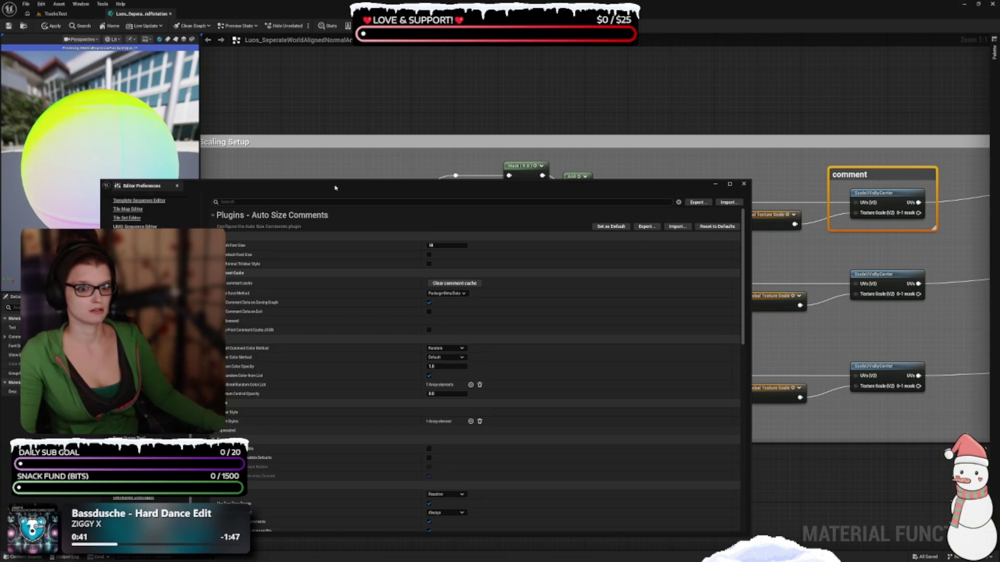
pyautogui.moveTo(230, 187)
pyautogui.mouseDown()
pyautogui.moveTo(356, 312)
pyautogui.moveTo(357, 274)
pyautogui.moveTo(317, 170)
pyautogui.mouseUp()
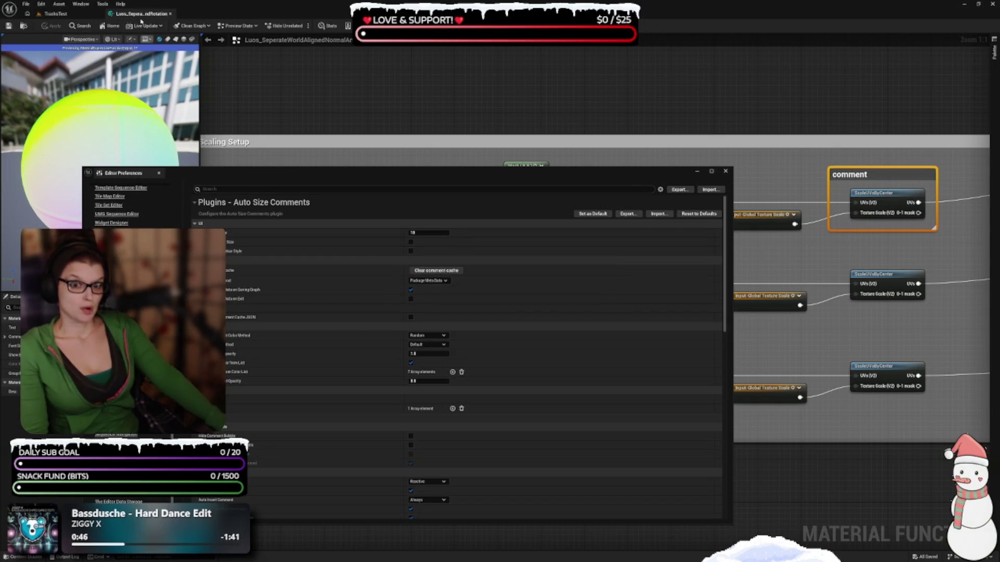
# - Narrow the preferences window and nudge the top ScaleUVsByCenter node inside its comment box
pyautogui.click(171, 14)
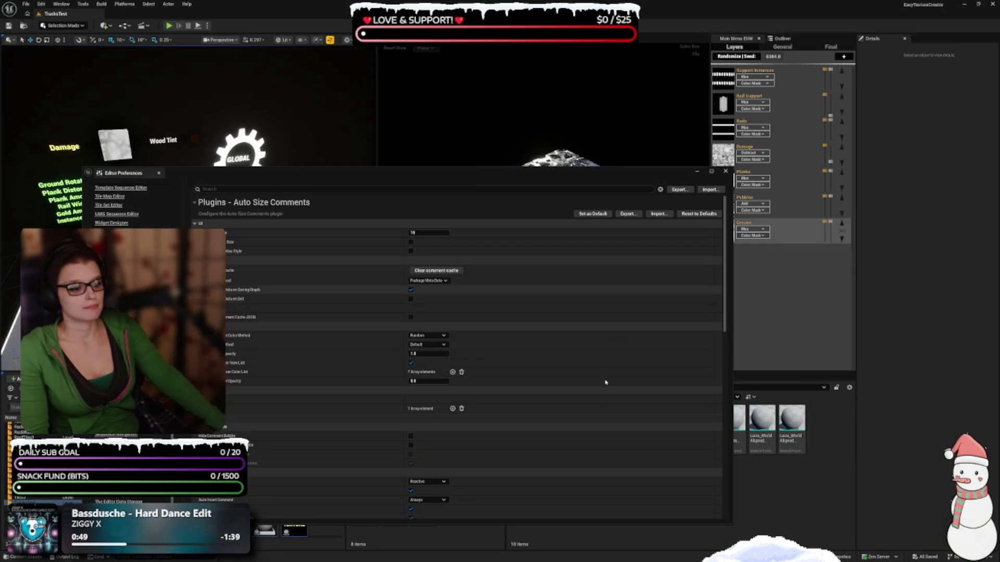
pyautogui.moveTo(484, 173); pyautogui.dragTo(438, 80)
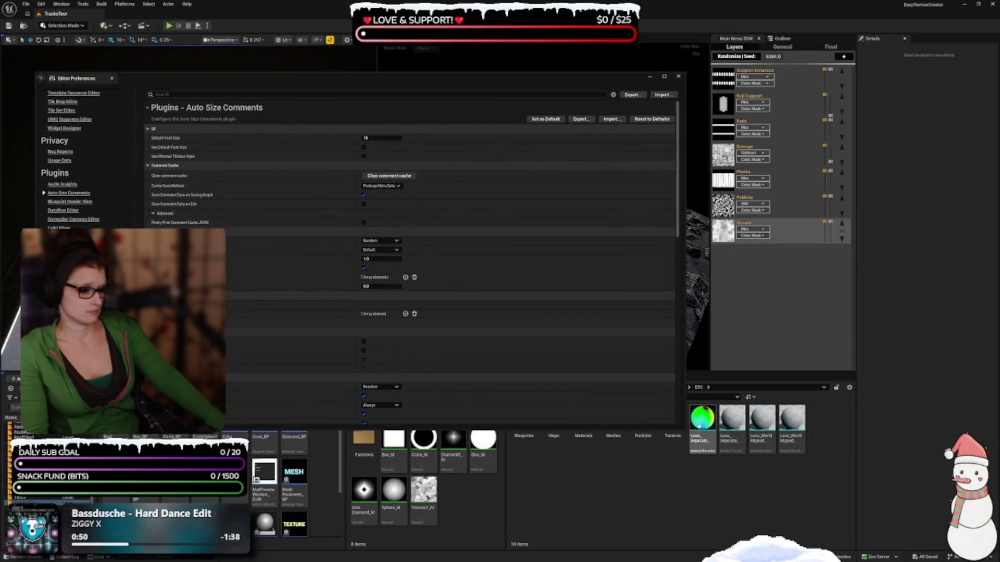
pyautogui.click(700, 424)
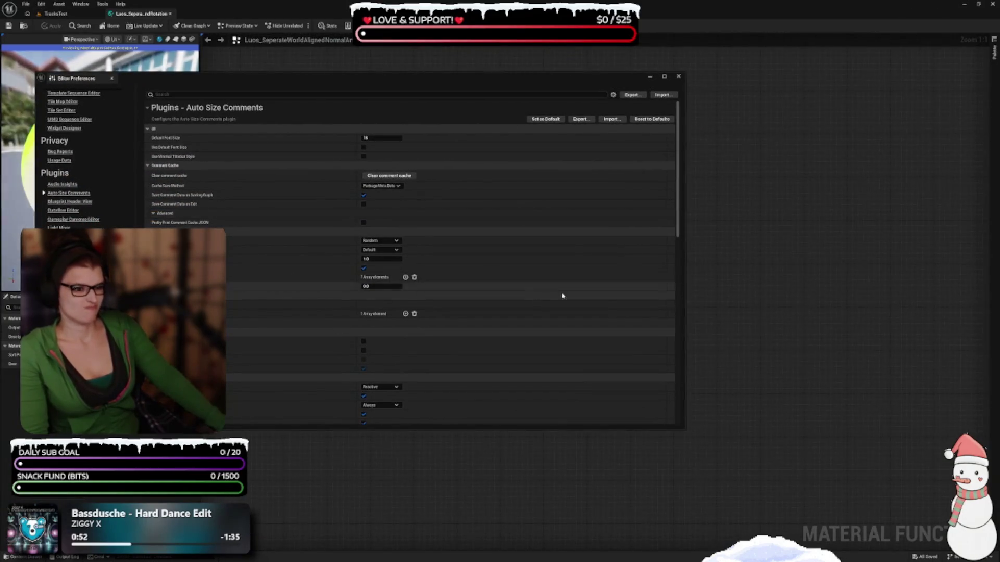
pyautogui.moveTo(687, 250); pyautogui.dragTo(463, 251)
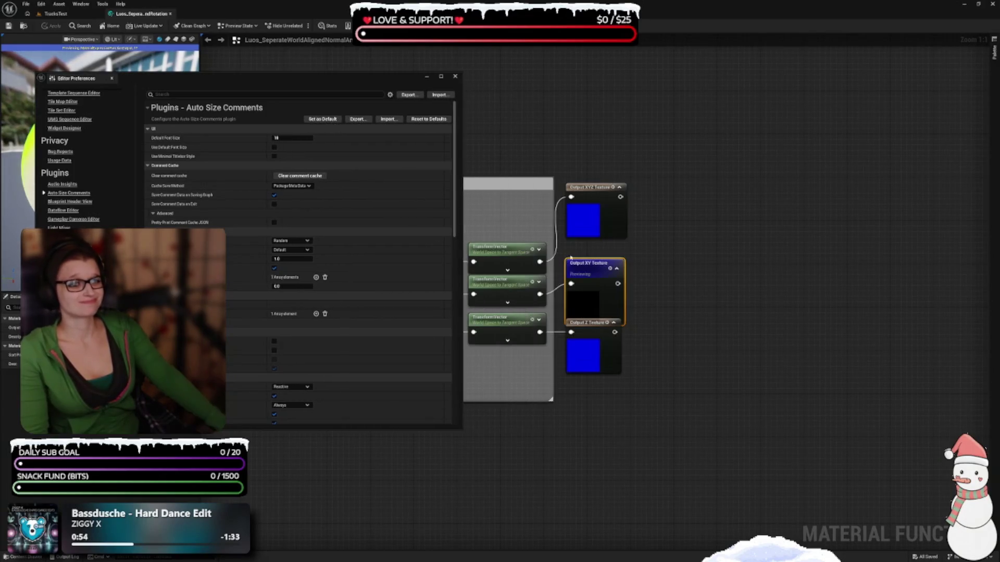
pyautogui.scroll(-2, 688, 415)
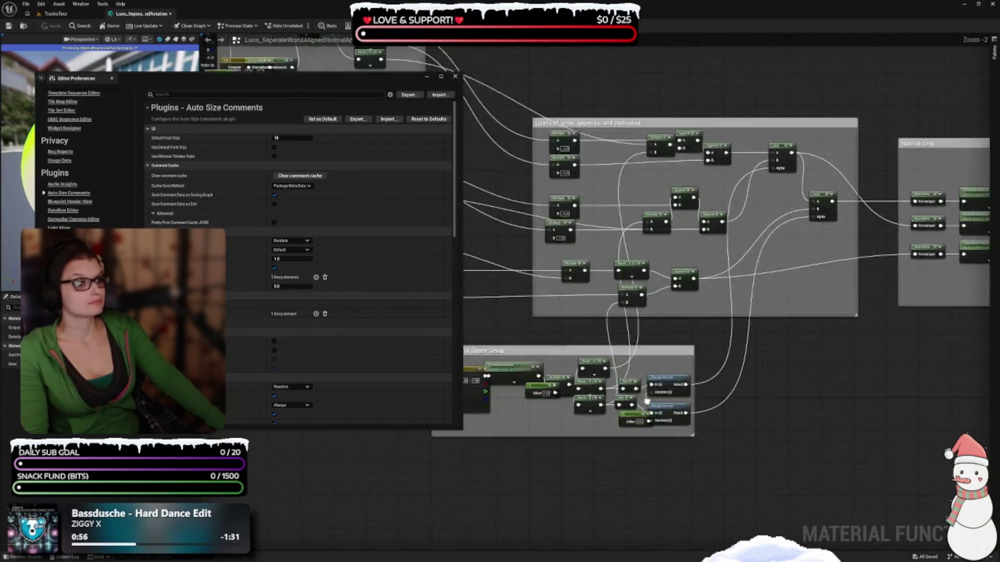
pyautogui.scroll(1, 715, 397)
pyautogui.scroll(-3, 715, 397)
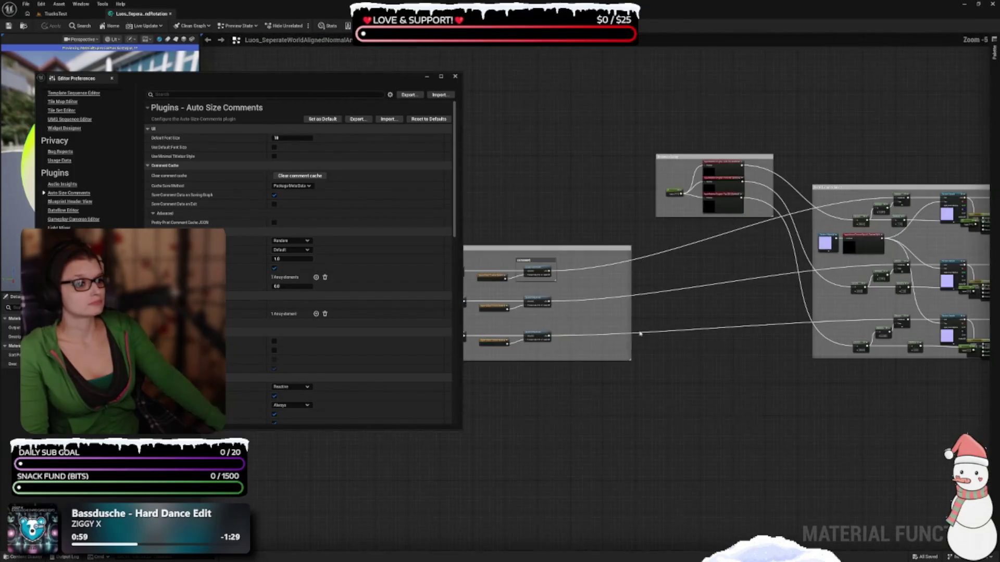
pyautogui.scroll(5, 724, 289)
pyautogui.click(599, 293)
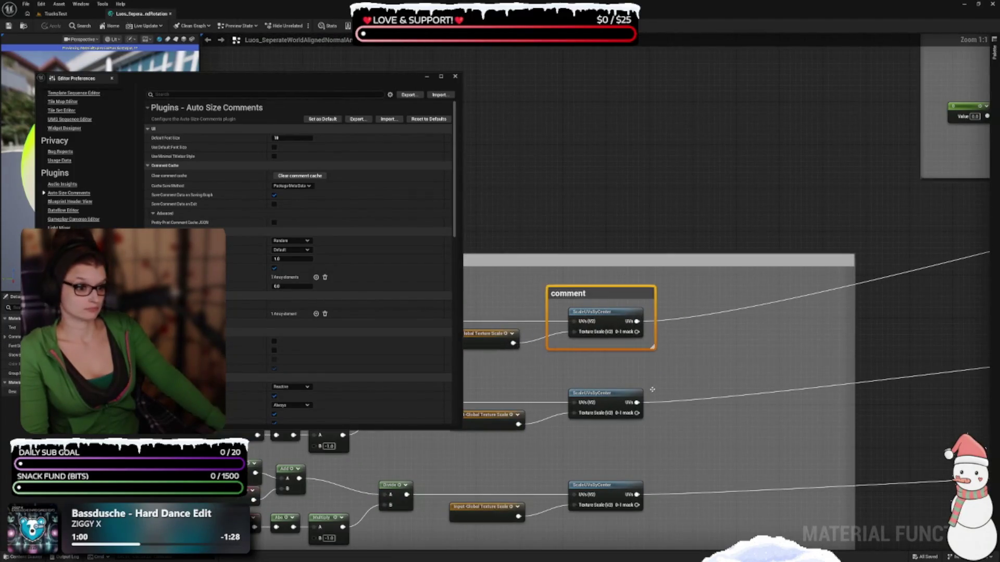
pyautogui.moveTo(287, 77); pyautogui.dragTo(315, 139)
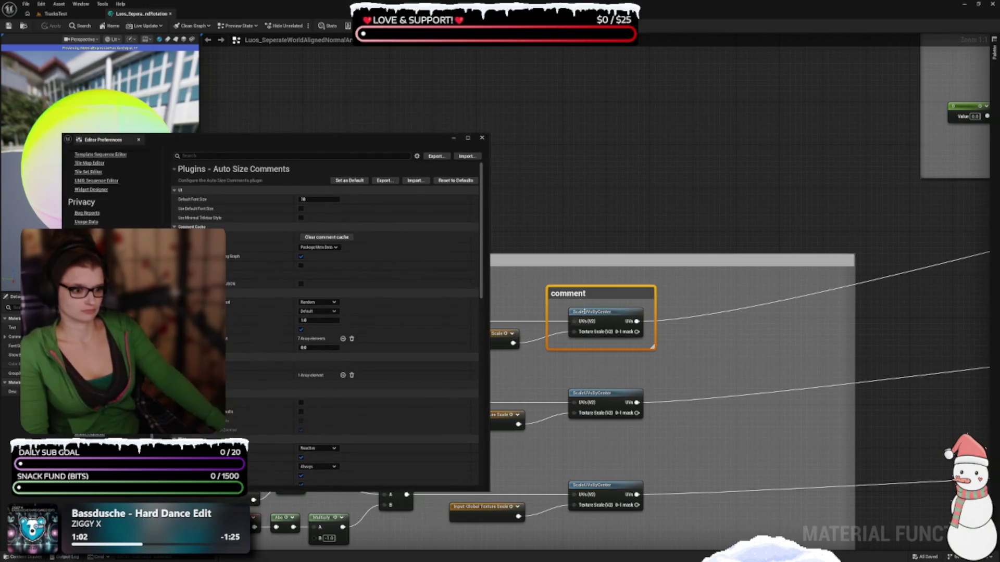
pyautogui.moveTo(612, 321)
pyautogui.mouseDown()
pyautogui.moveTo(715, 321)
pyautogui.moveTo(598, 319)
pyautogui.mouseUp()
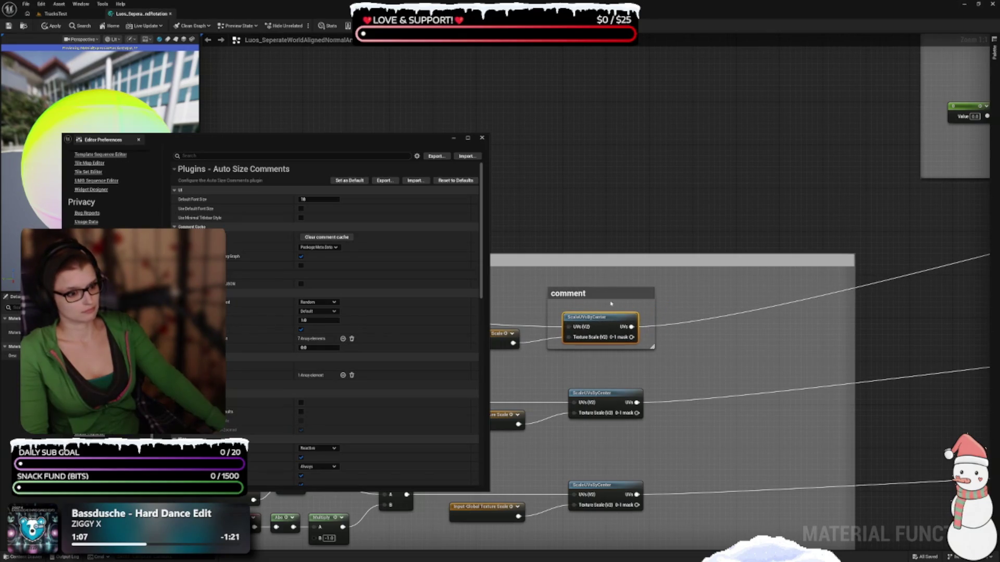
# - Box-select the middle ScaleUVsByCenter node and wrap it in a new 'Comment' box
pyautogui.moveTo(599, 371); pyautogui.dragTo(710, 420)
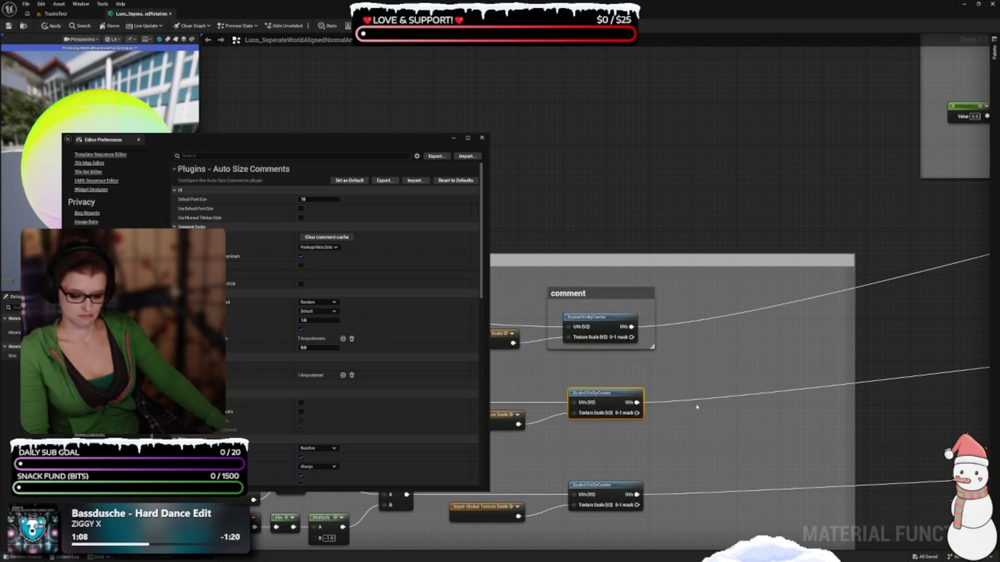
pyautogui.press('c')
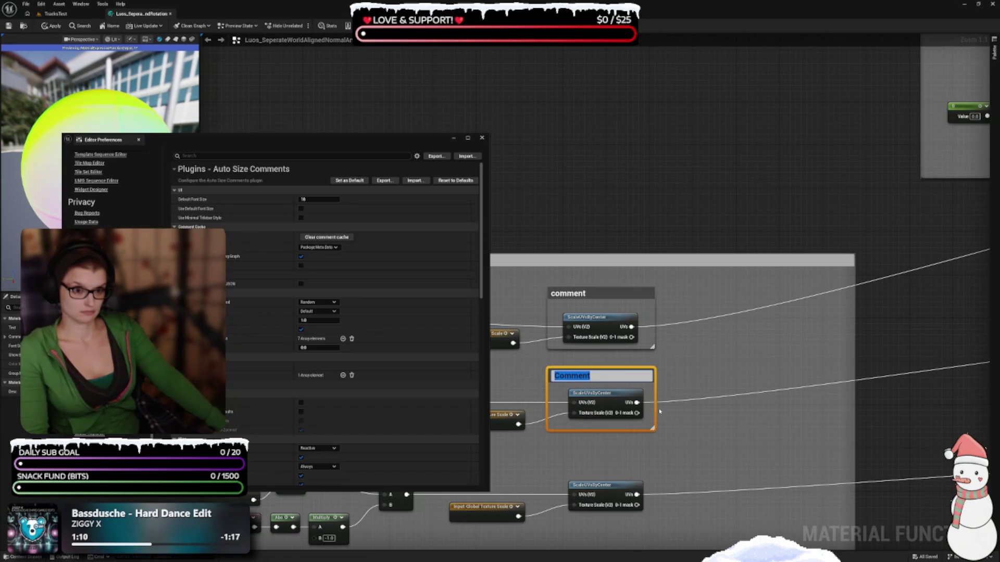
pyautogui.click(699, 389)
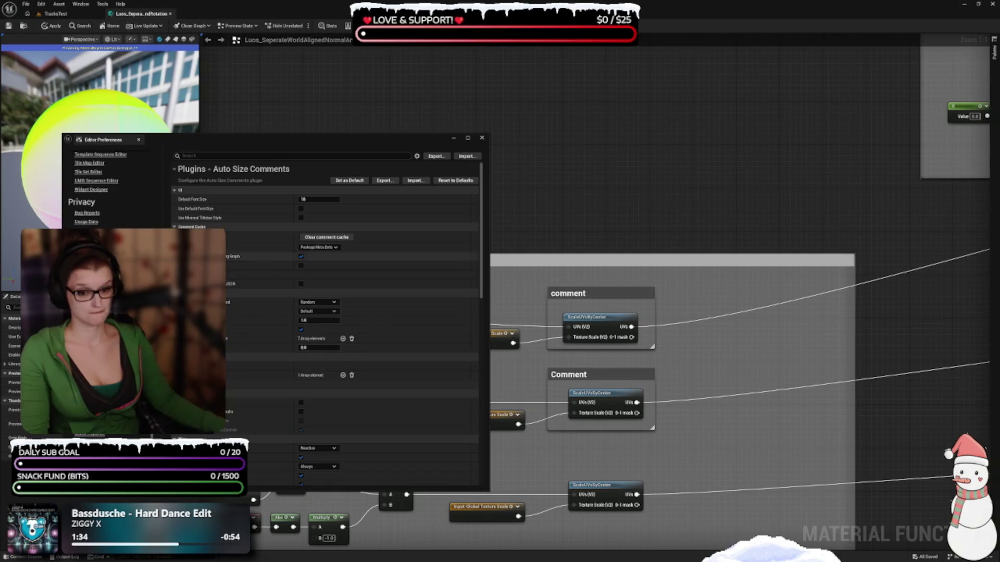
# - Move the Editor Preferences window toward the centre of the material graph
pyautogui.moveTo(239, 145); pyautogui.dragTo(483, 134)
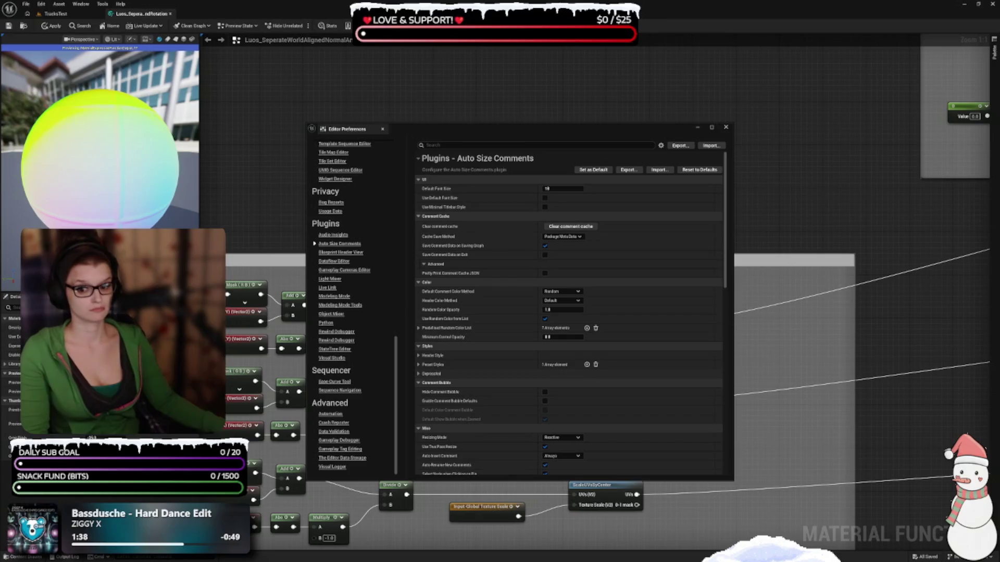
pyautogui.click(41, 4)
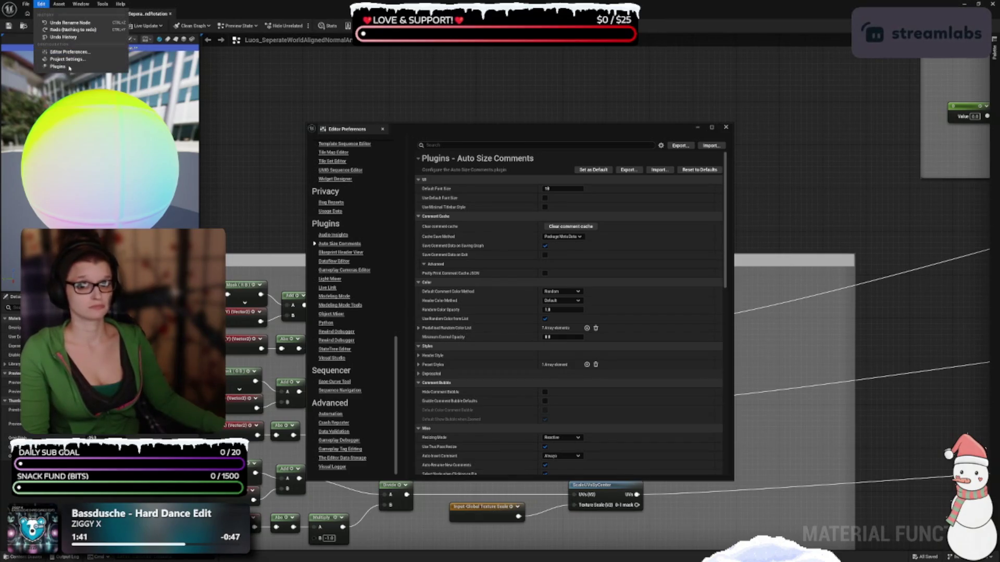
# - Filter Plugins to Installed > Editor, confirm AutoSizeComments 3.4.6 is enabled, and close the window
pyautogui.click(67, 66)
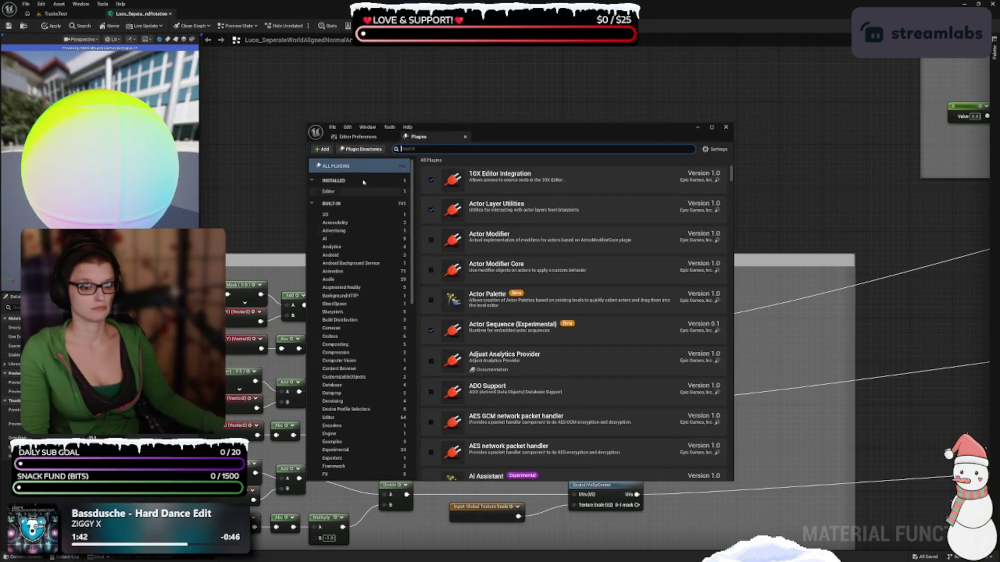
pyautogui.click(342, 191)
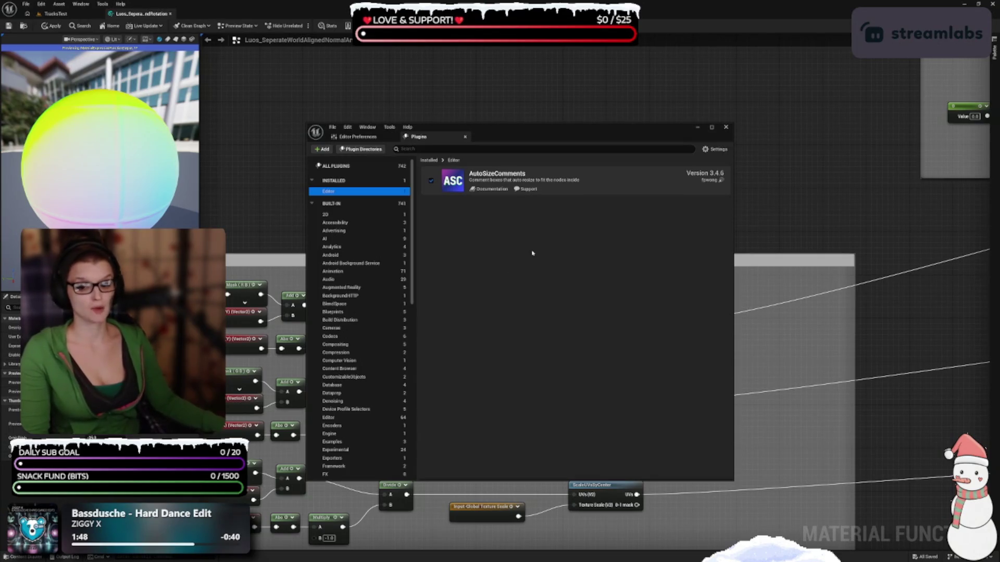
pyautogui.click(726, 127)
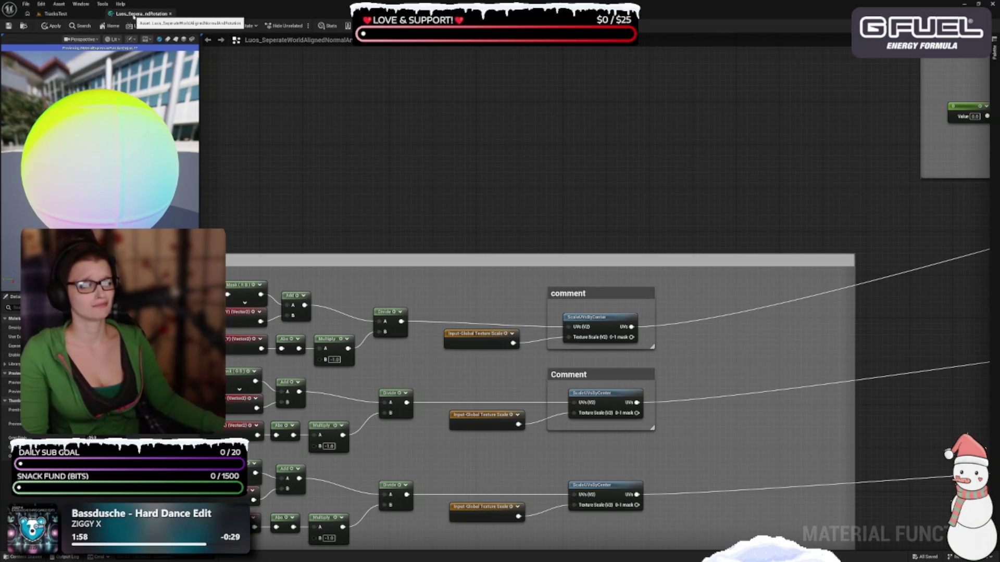
# - Reopen Editor Preferences, move it up-left, and select Plugins > Auto Size Comments
pyautogui.click(41, 4)
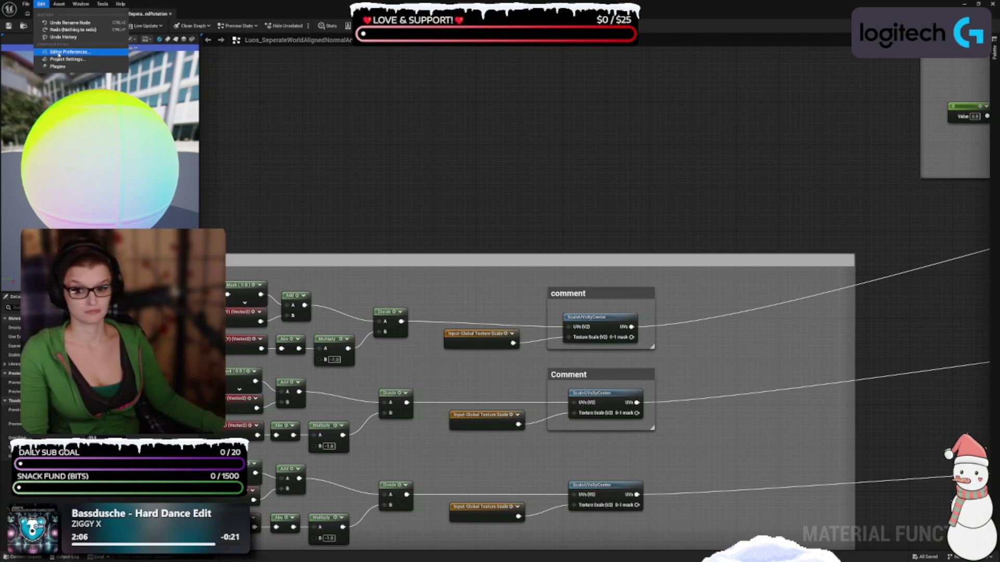
pyautogui.click(80, 52)
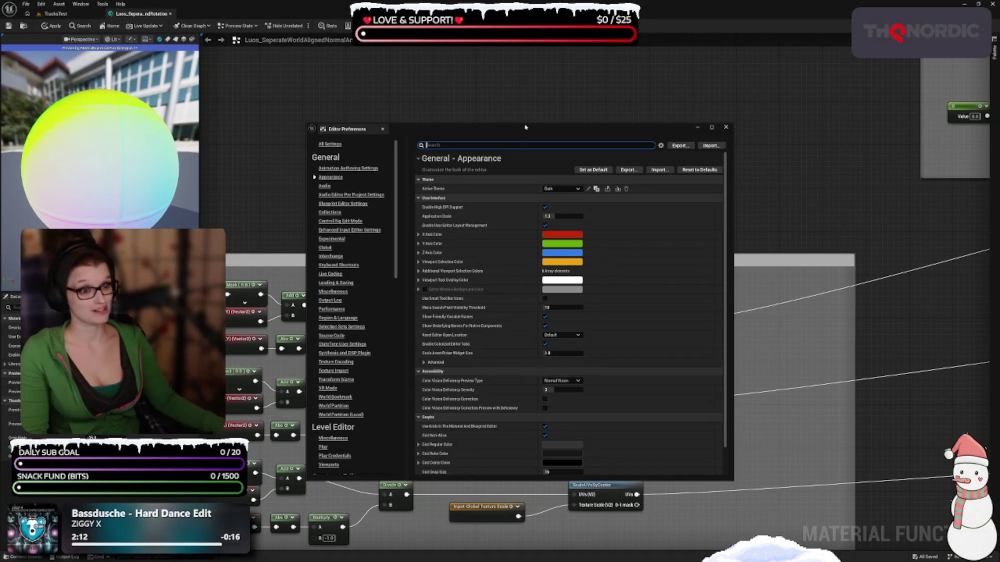
pyautogui.moveTo(525, 128); pyautogui.dragTo(363, 101)
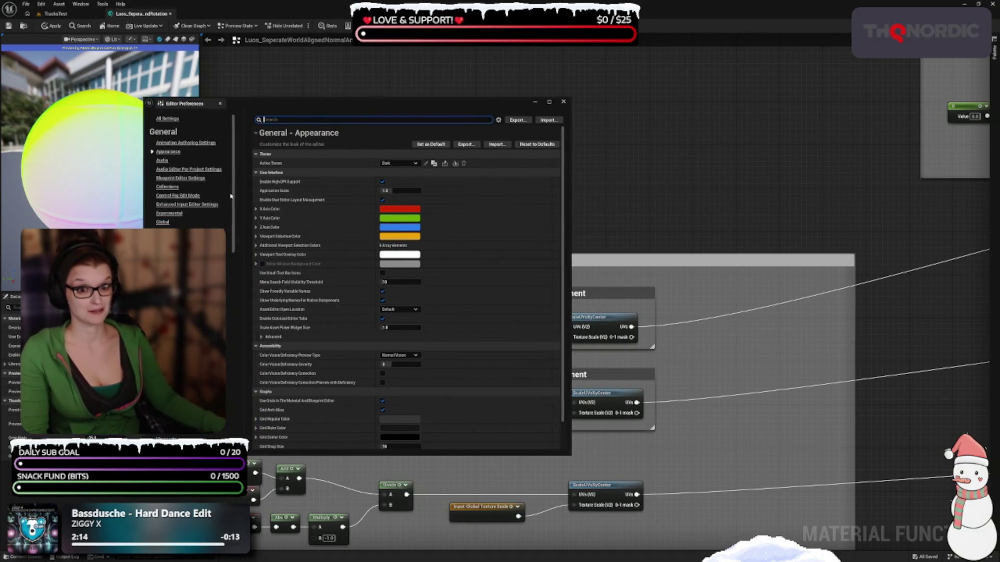
pyautogui.moveTo(234, 196)
pyautogui.mouseDown()
pyautogui.moveTo(246, 309)
pyautogui.moveTo(238, 397)
pyautogui.mouseUp()
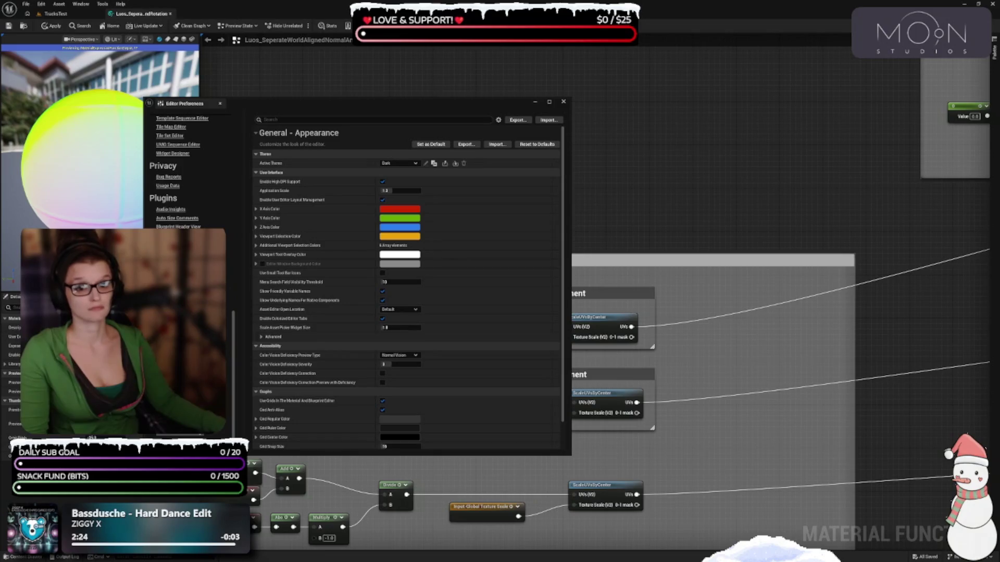
pyautogui.click(177, 219)
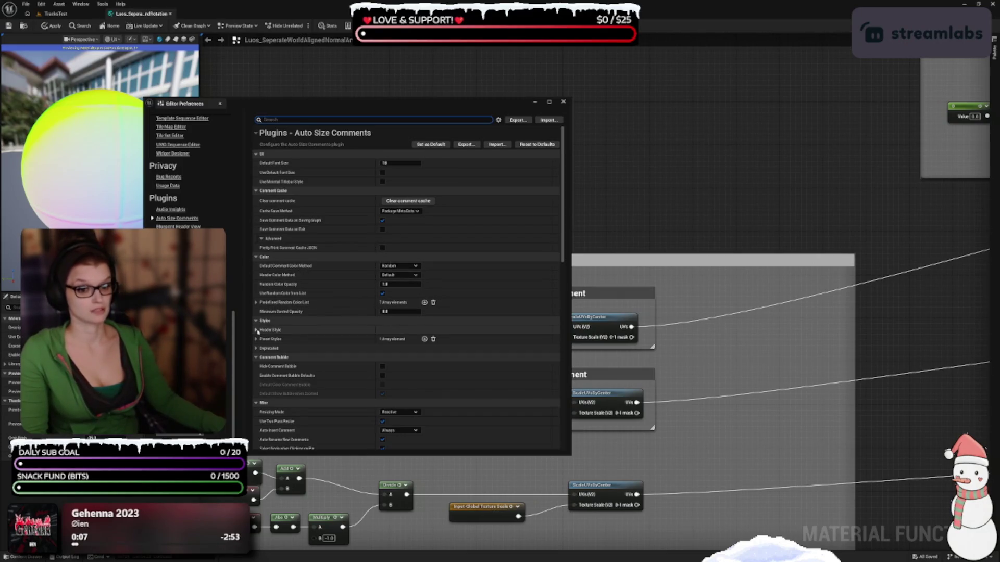
pyautogui.scroll(-5, 307, 290)
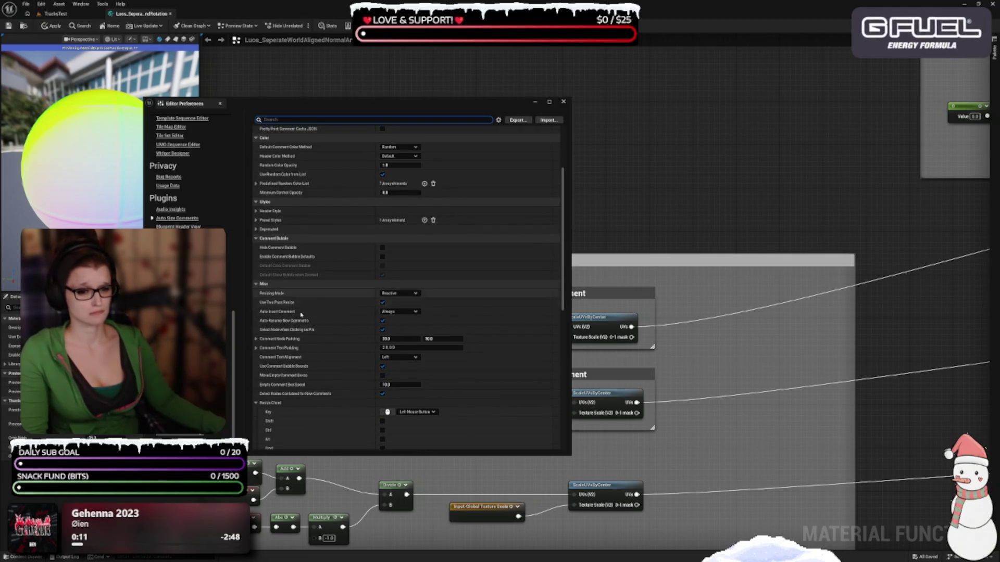
pyautogui.moveTo(297, 332)
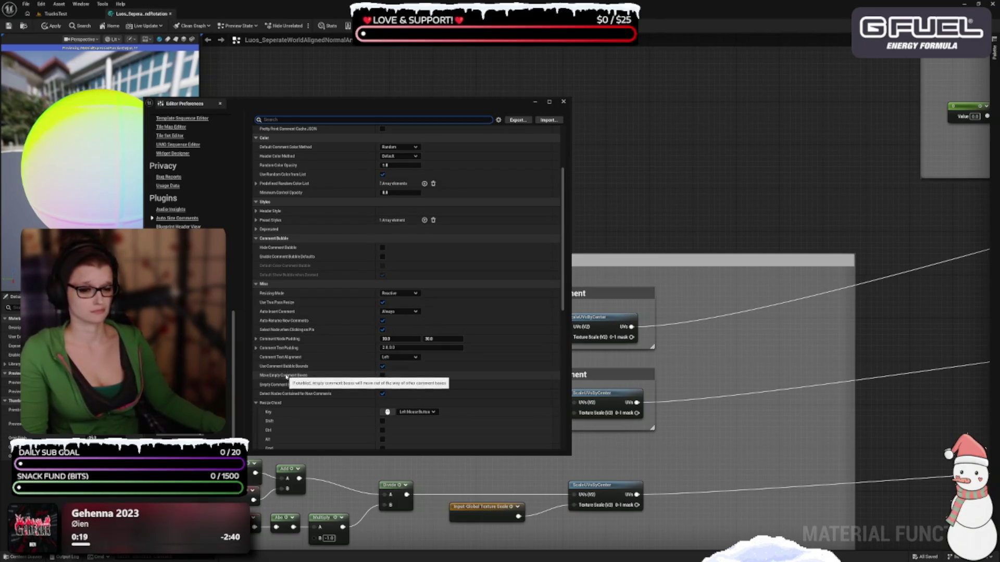
pyautogui.scroll(-5, 302, 321)
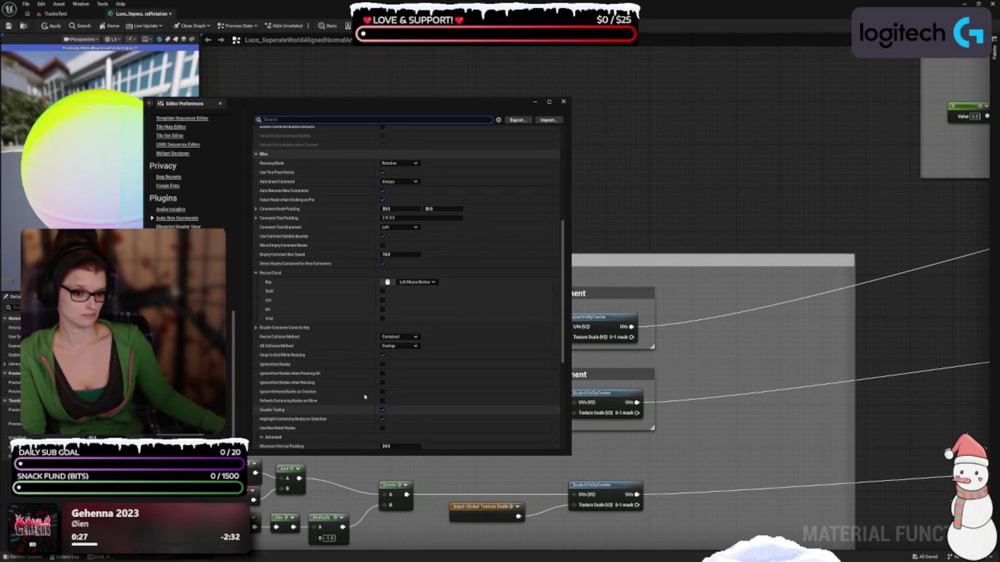
pyautogui.scroll(-1, 323, 405)
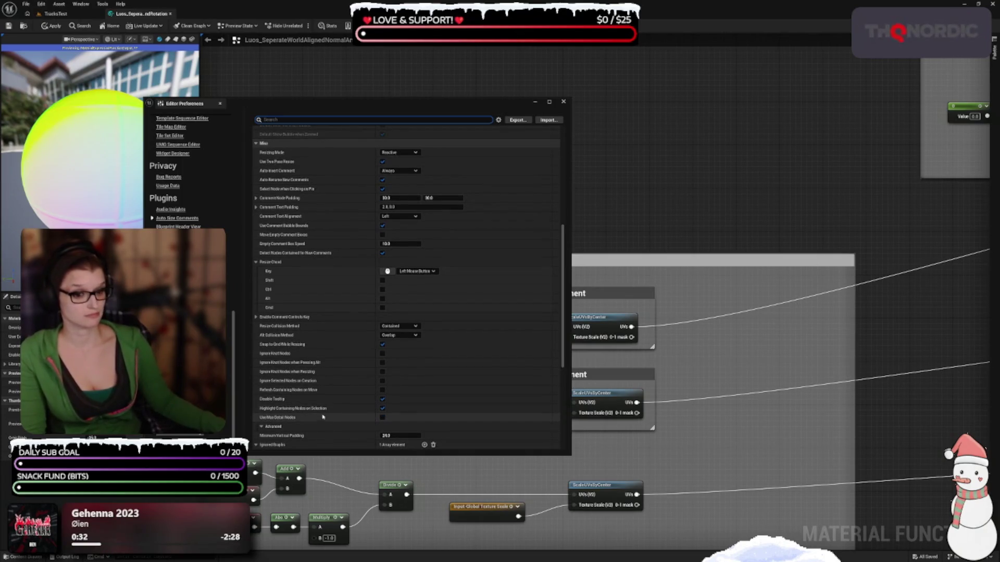
pyautogui.scroll(-1, 315, 407)
pyautogui.scroll(-3, 315, 409)
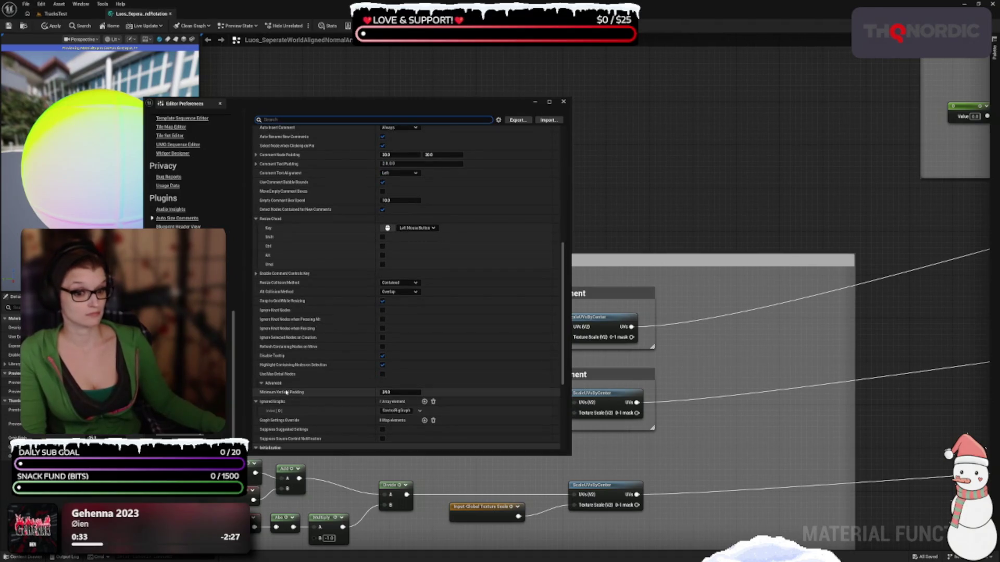
pyautogui.scroll(-2, 294, 390)
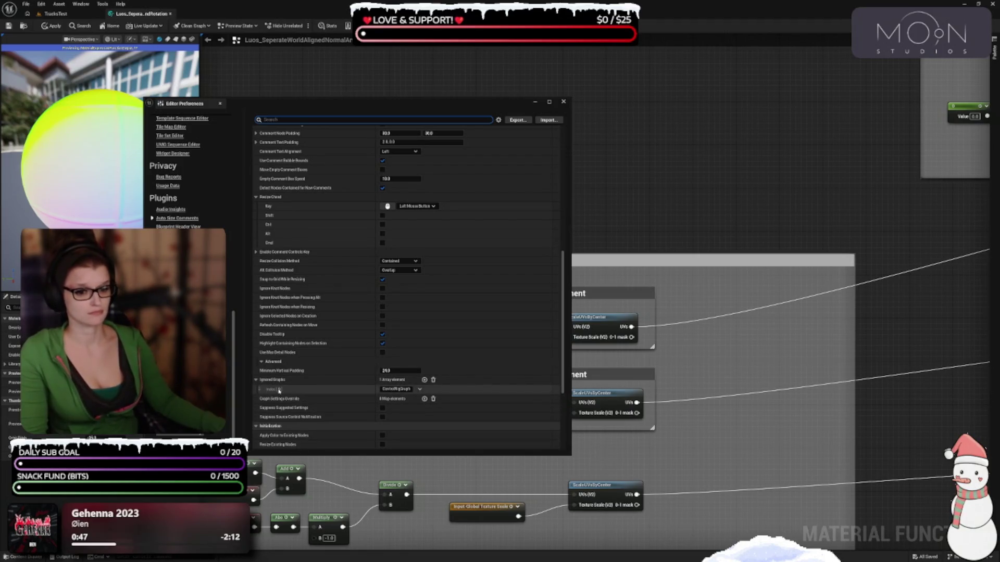
# - In Auto Size Comments preferences, enable Apply Color to Existing Nodes and Resize Existing Nodes
pyautogui.click(276, 391)
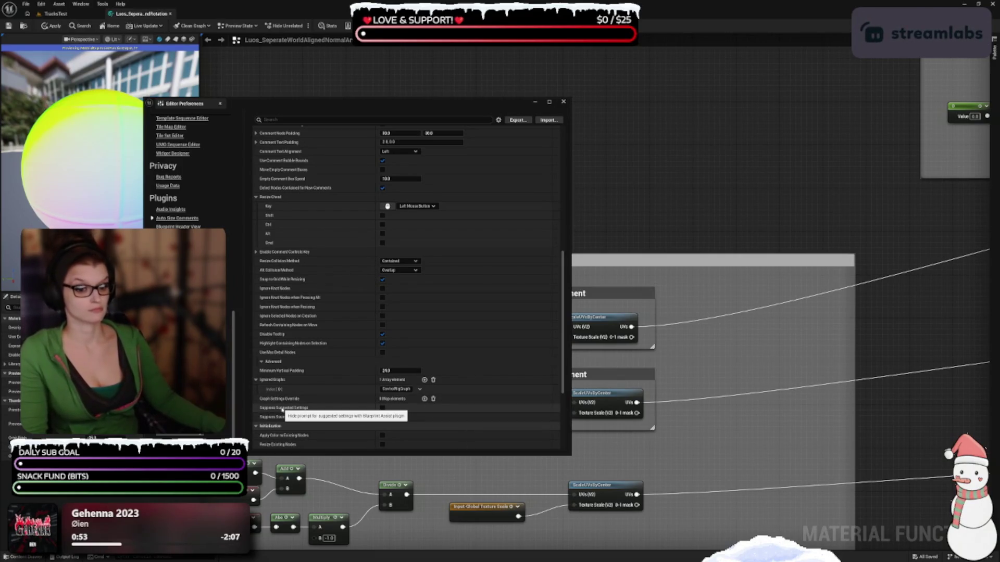
pyautogui.scroll(-2, 284, 408)
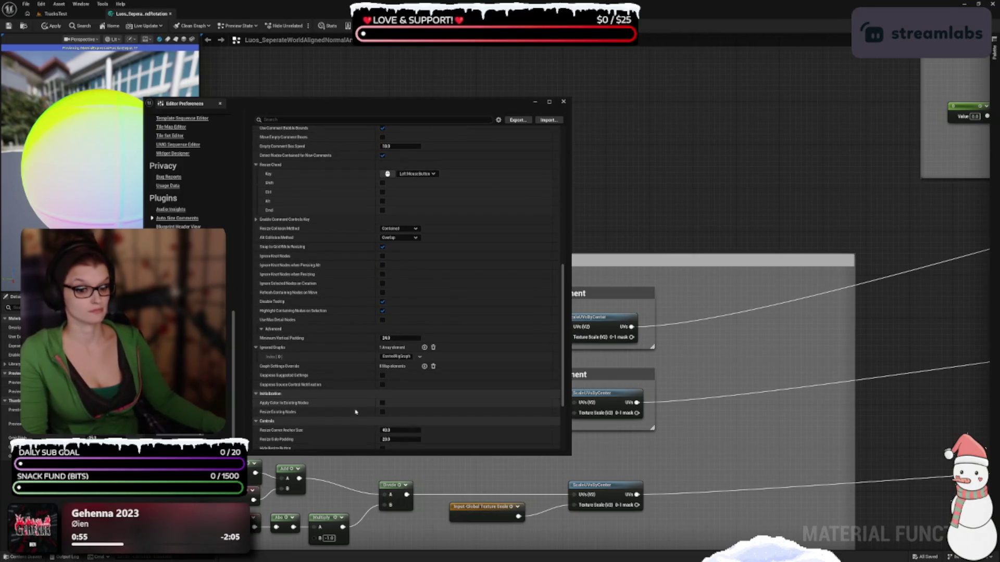
pyautogui.click(382, 404)
pyautogui.click(382, 411)
# - Enable Debug Graph ASC so graph debug info prints when a graph opens
pyautogui.scroll(-3, 312, 390)
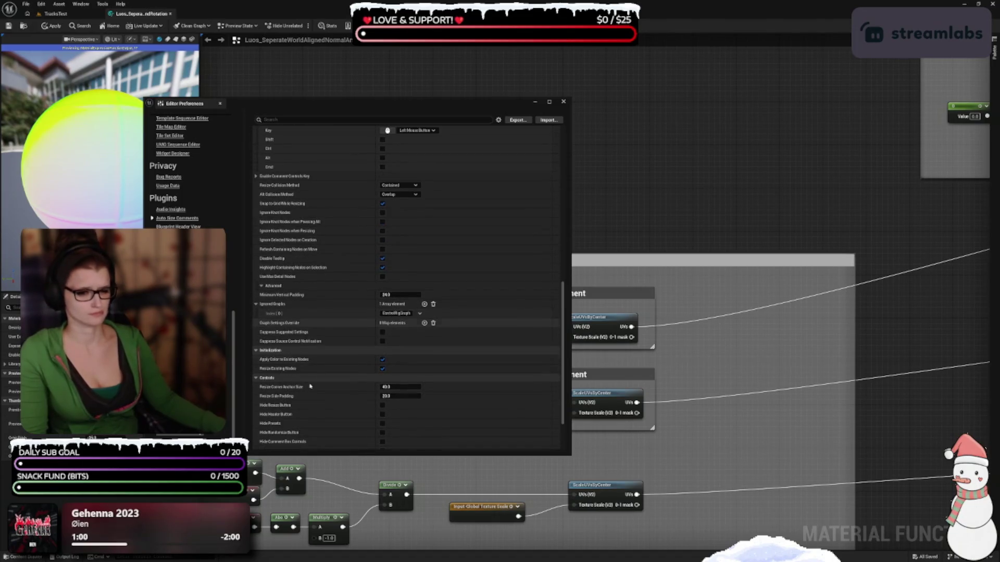
pyautogui.scroll(-2, 307, 373)
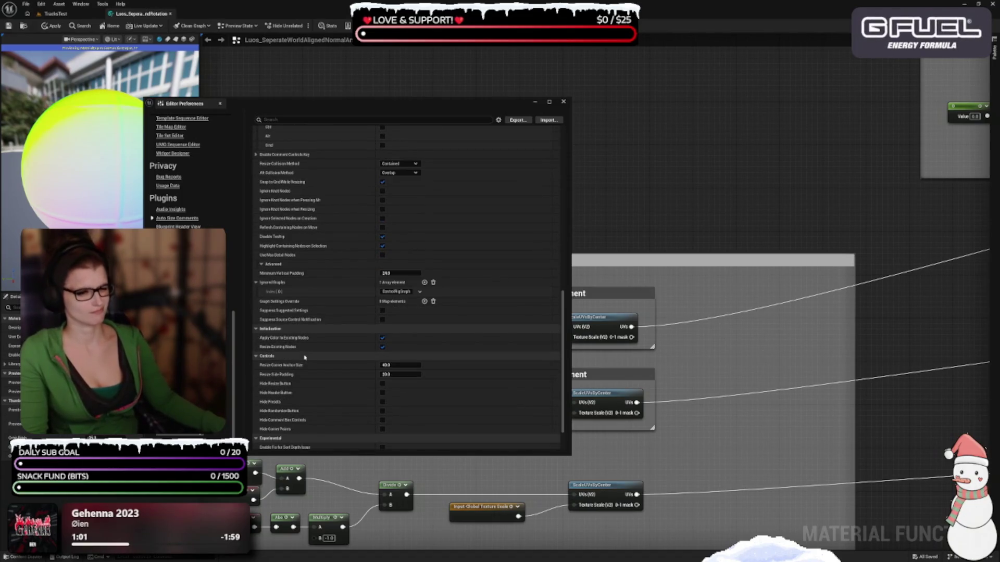
pyautogui.scroll(-2, 304, 359)
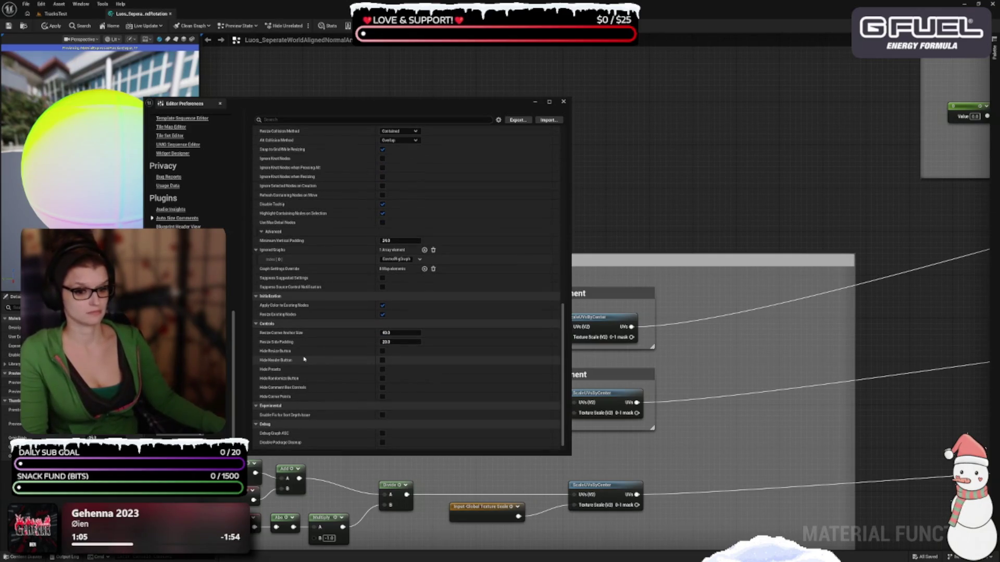
pyautogui.scroll(-1, 304, 359)
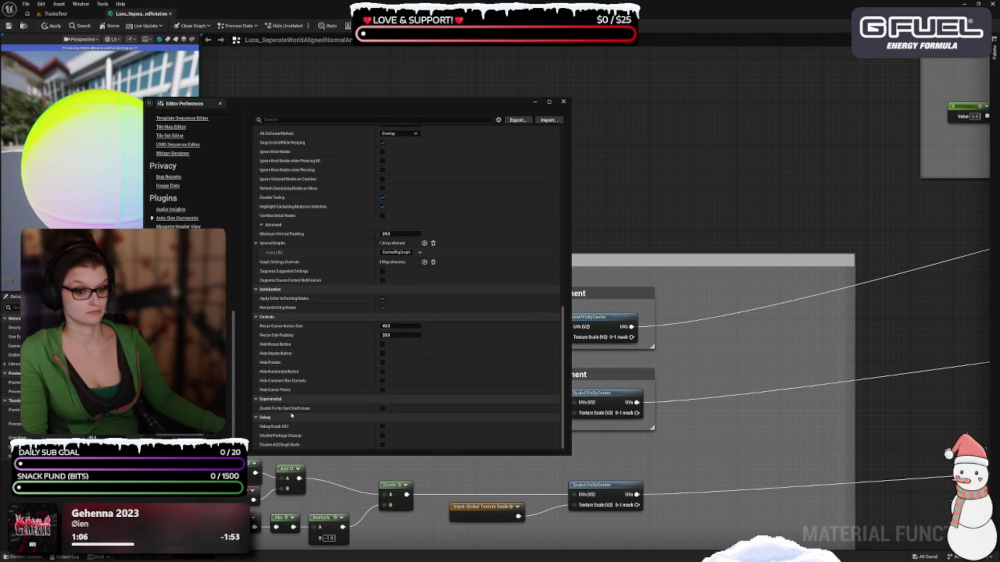
pyautogui.click(381, 427)
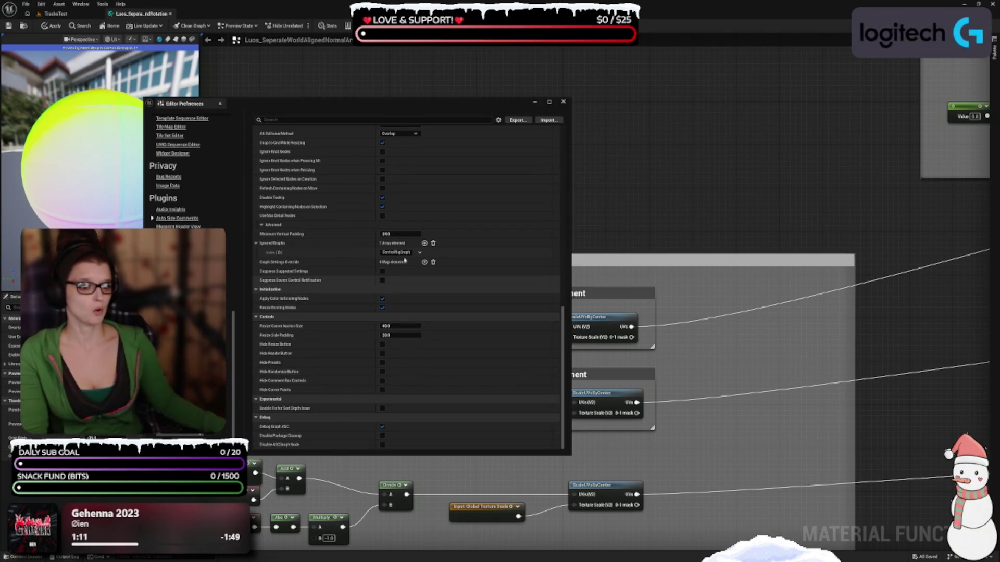
pyautogui.moveTo(276, 245)
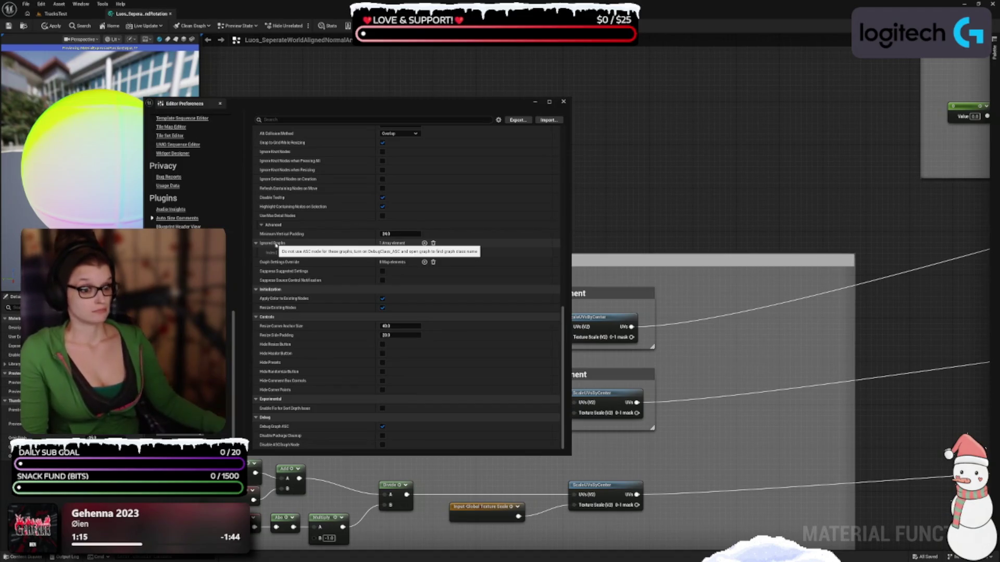
pyautogui.moveTo(787, 156)
pyautogui.mouseDown()
pyautogui.moveTo(786, 129)
pyautogui.moveTo(780, 168)
pyautogui.mouseUp()
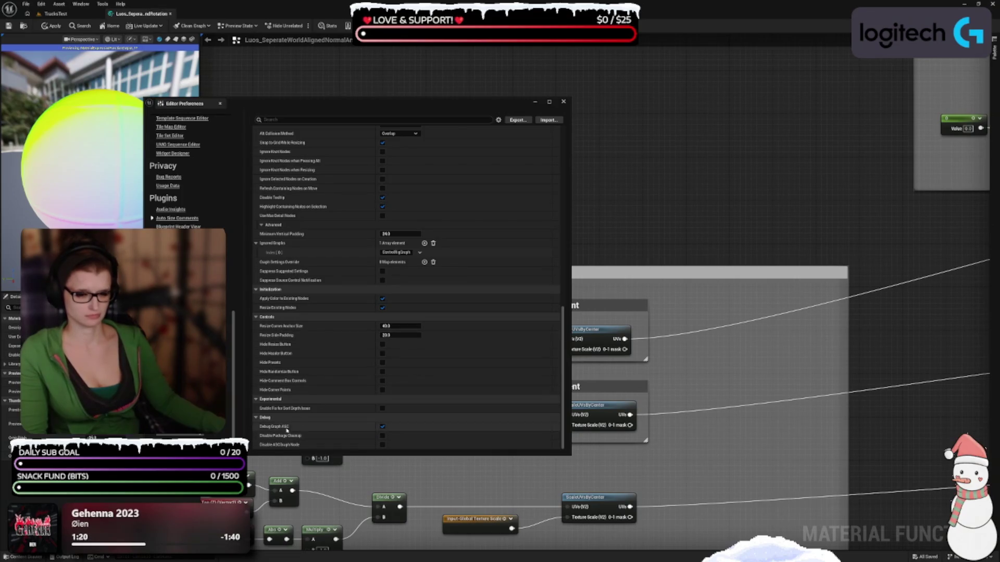
pyautogui.moveTo(283, 428)
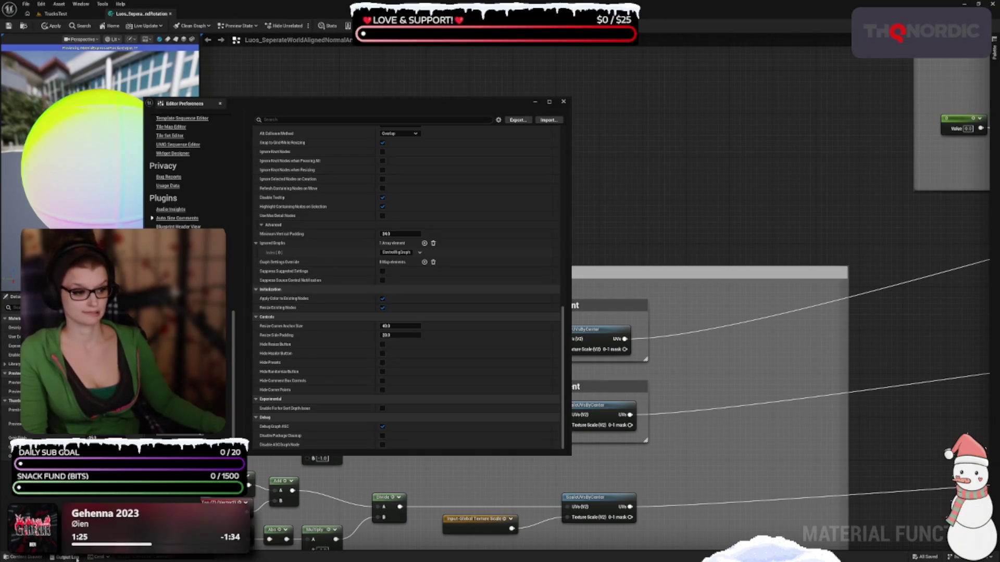
# - Check the Output Log and move the Editor Preferences window up and to the right
pyautogui.click(68, 557)
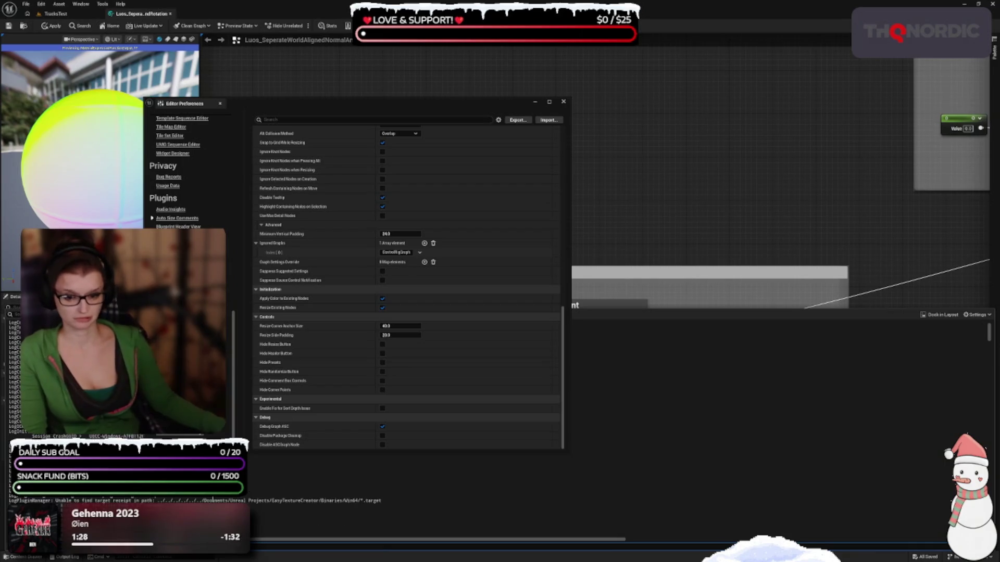
pyautogui.click(732, 198)
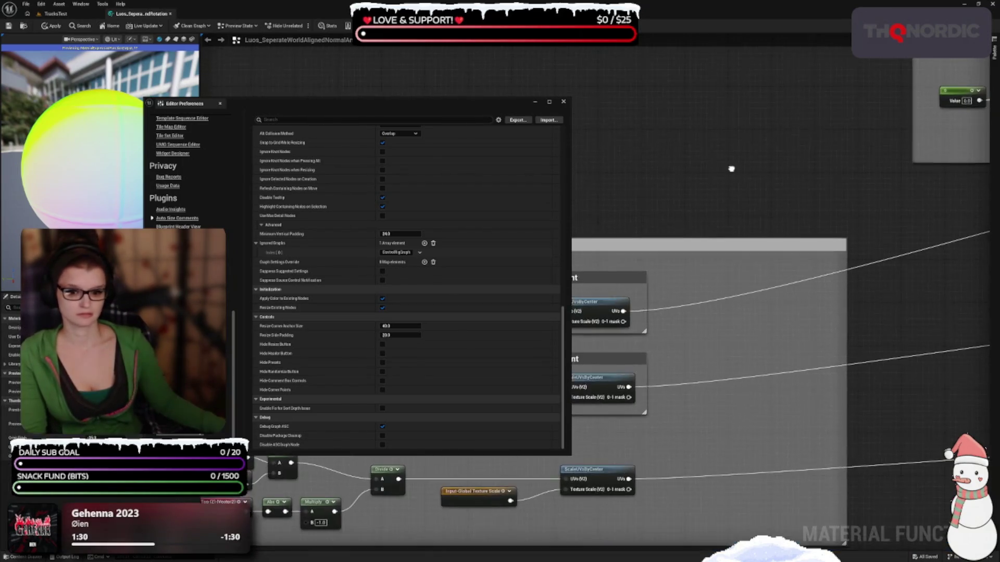
pyautogui.click(66, 558)
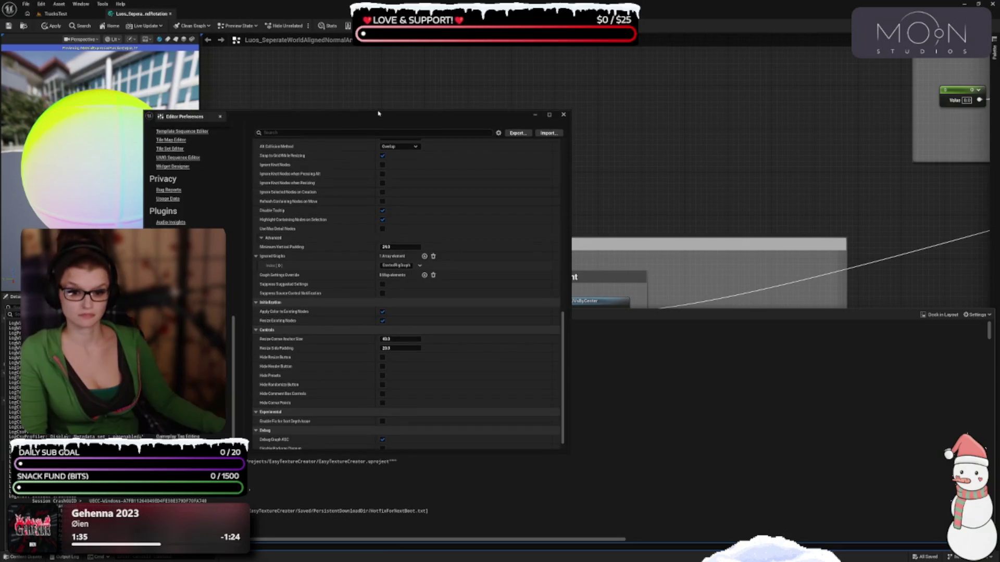
pyautogui.moveTo(316, 98); pyautogui.dragTo(399, 84)
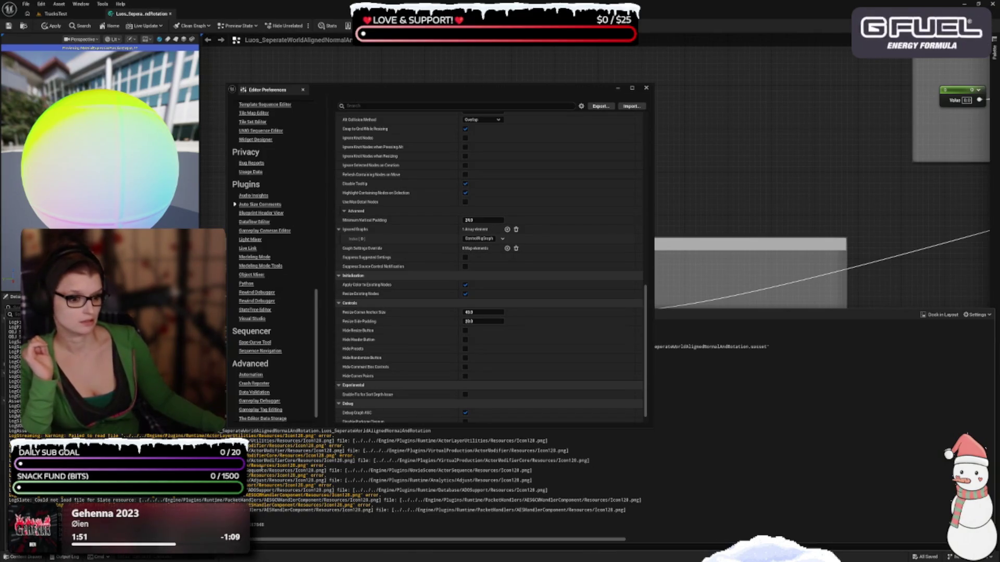
pyautogui.scroll(-1, 387, 381)
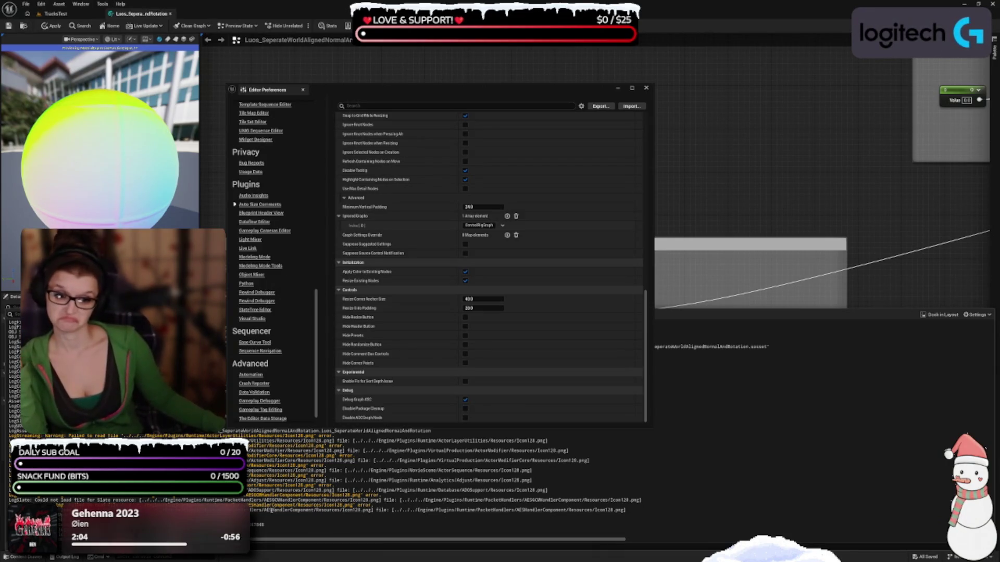
pyautogui.click(750, 200)
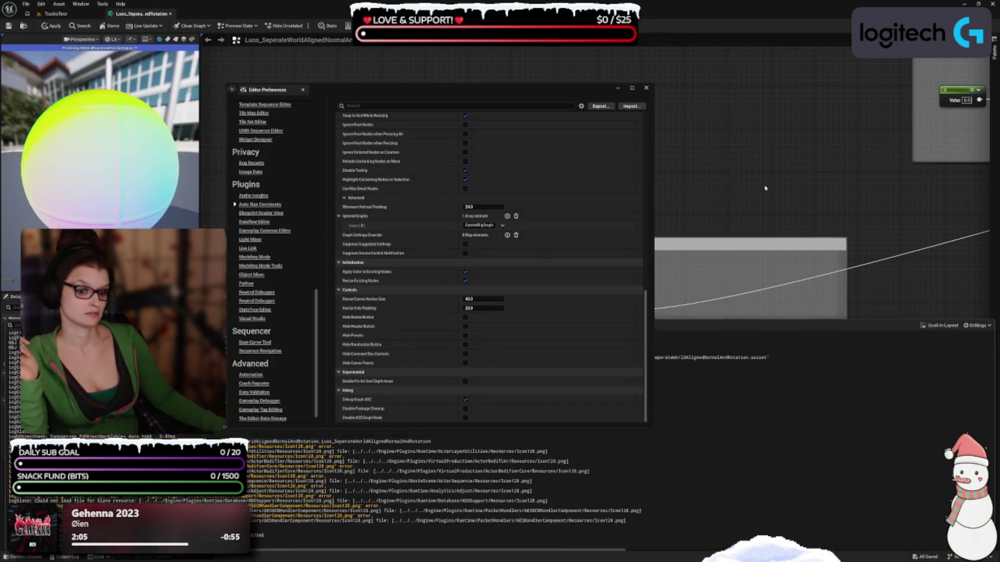
# - Apply the material function changes and return to the main level editor
pyautogui.moveTo(693, 416); pyautogui.dragTo(771, 302)
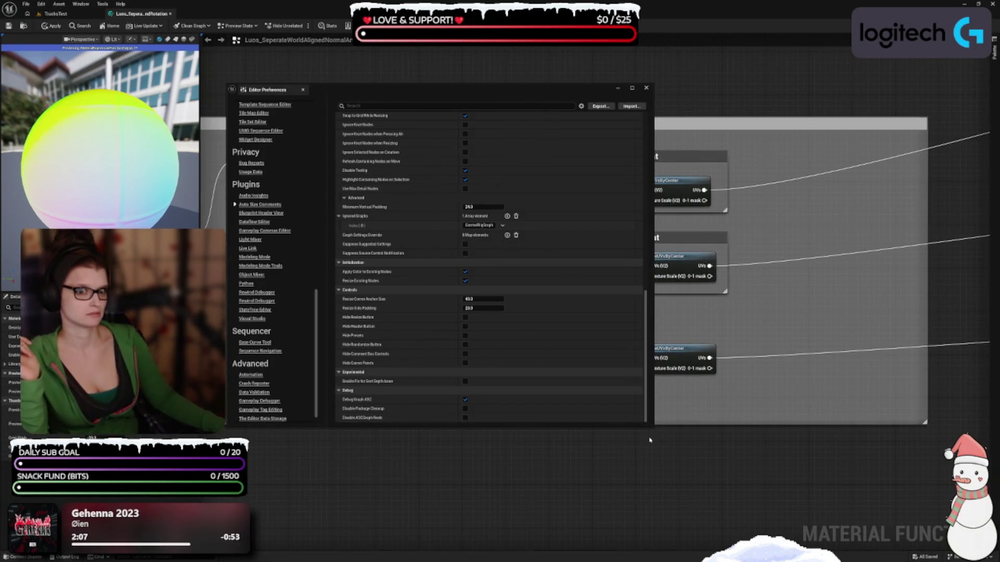
pyautogui.moveTo(649, 439); pyautogui.dragTo(655, 493)
pyautogui.click(44, 26)
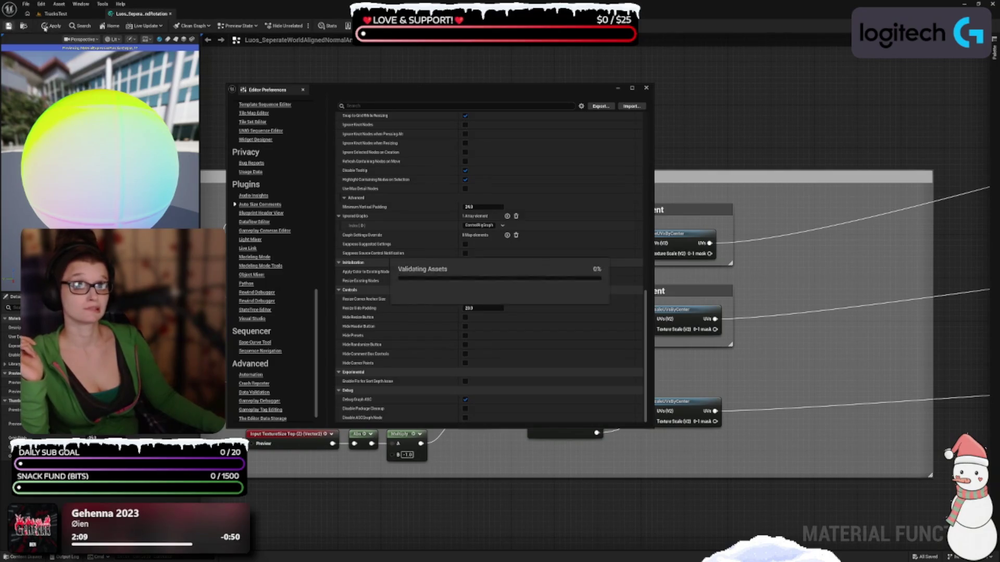
pyautogui.click(56, 14)
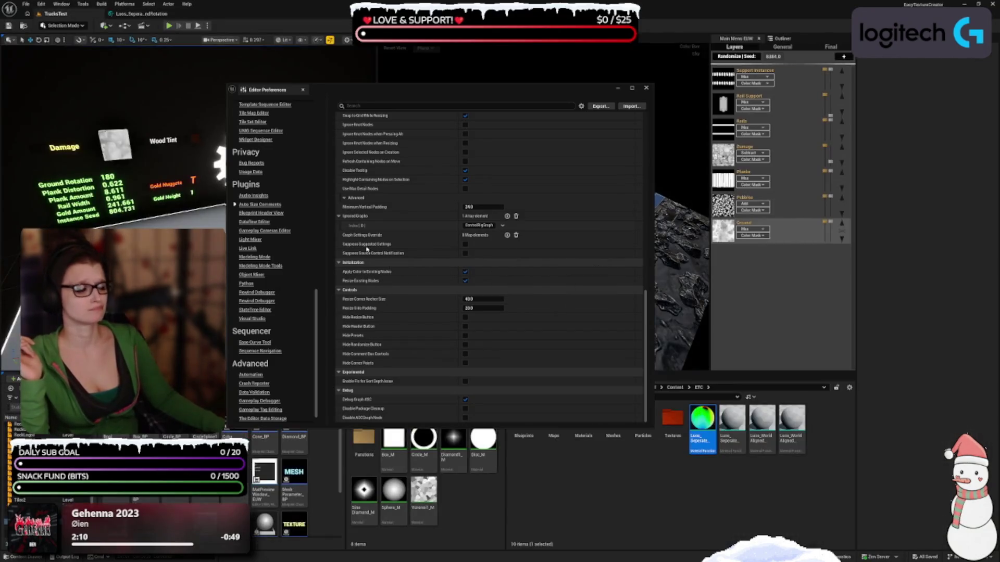
# - Open Luos_SeperateWorldAlignedTextureAndRotation from the Content Browser and dismiss the Output Log
pyautogui.doubleClick(731, 422)
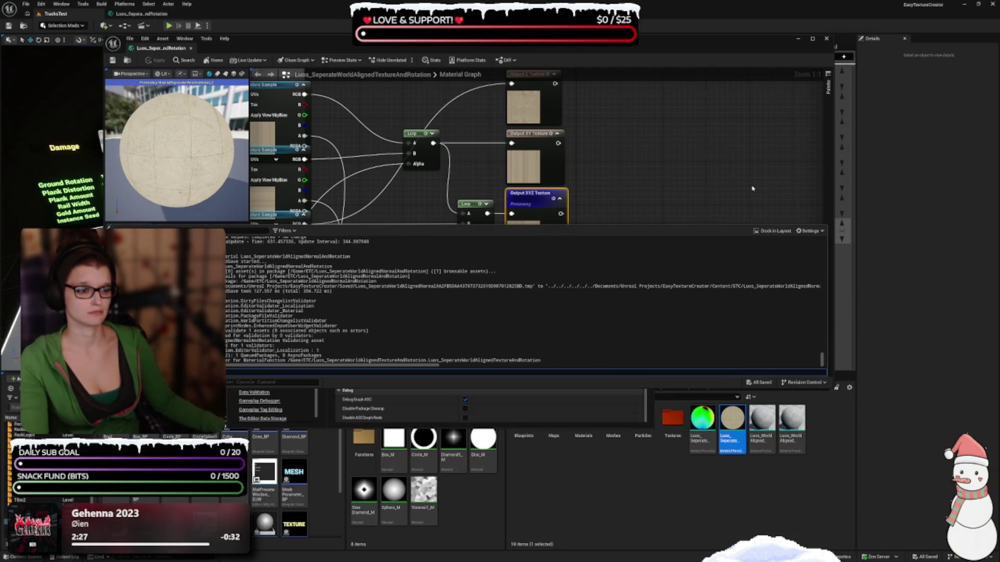
pyautogui.click(536, 219)
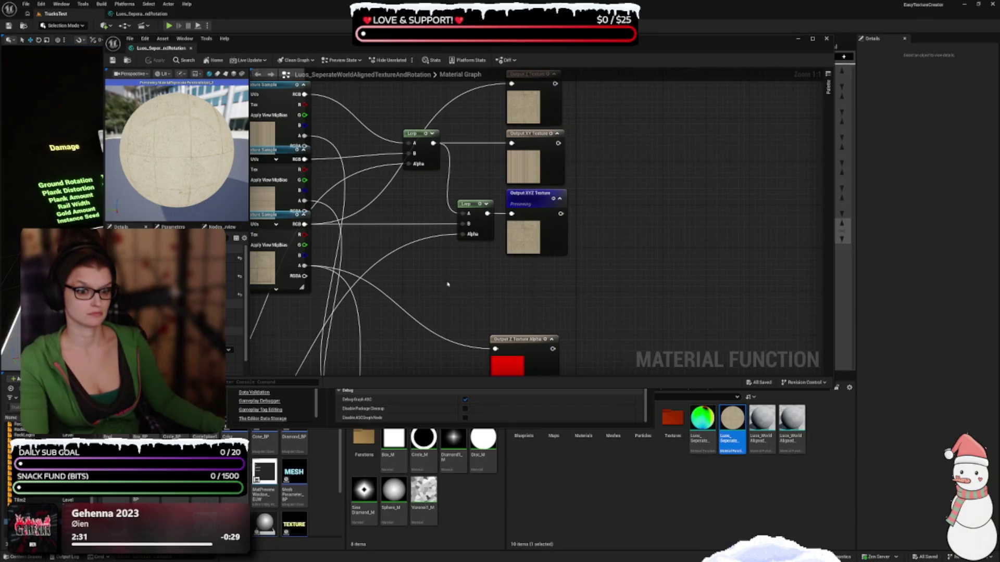
pyautogui.scroll(-6, 447, 284)
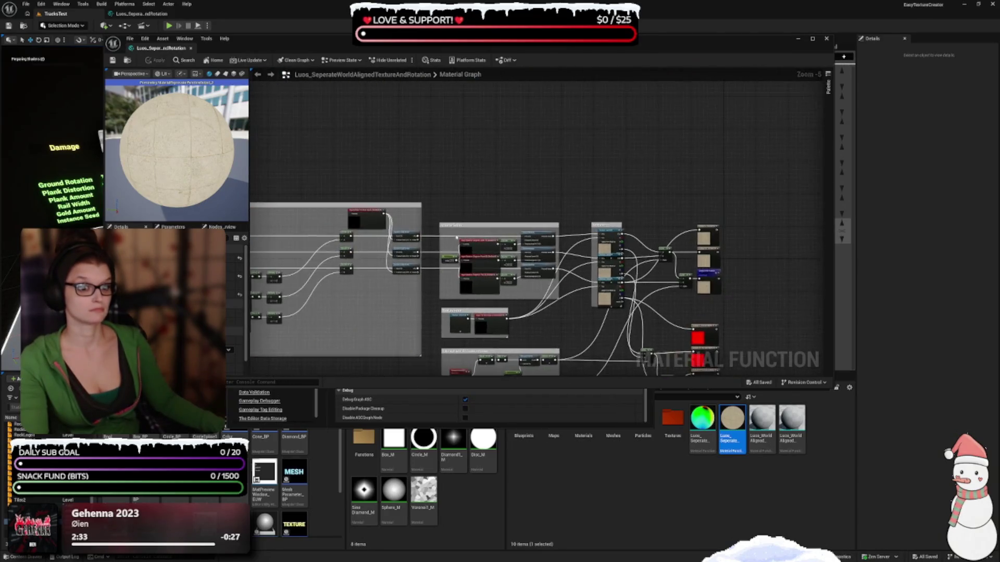
pyautogui.scroll(2, 449, 234)
# - Inspect its Rotation Setup comment group, then close it and return to NormalAndRotation
pyautogui.click(449, 234)
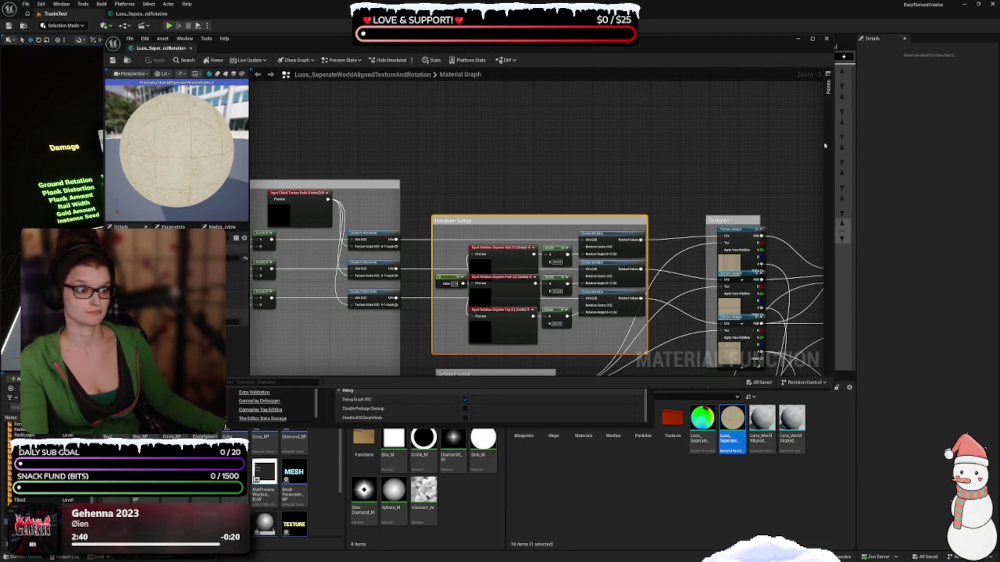
pyautogui.click(826, 38)
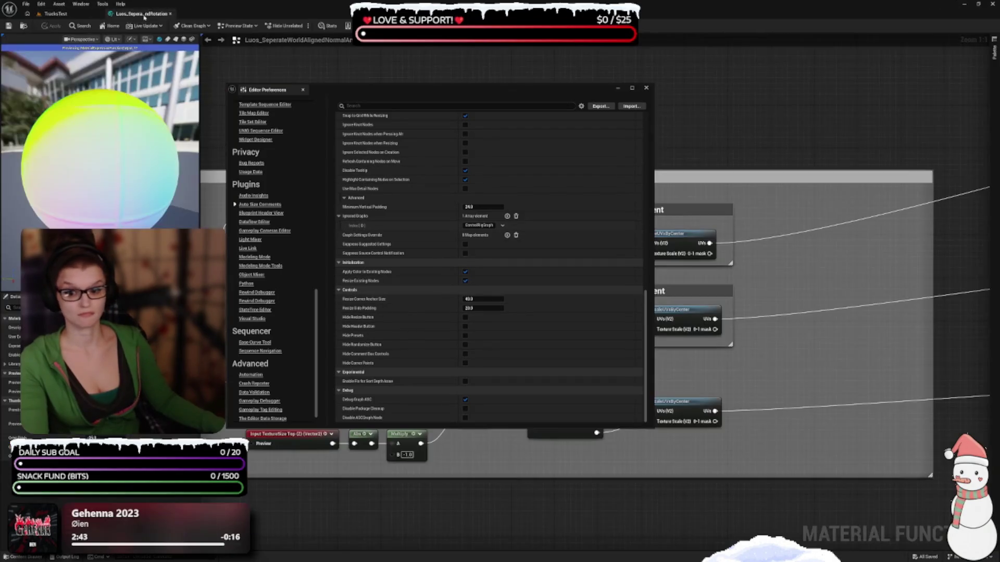
pyautogui.click(141, 14)
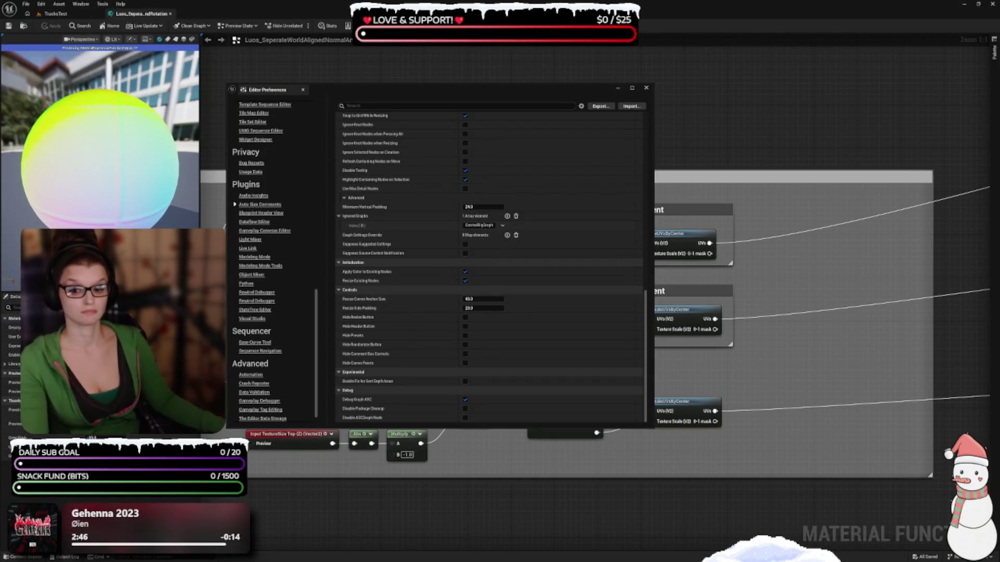
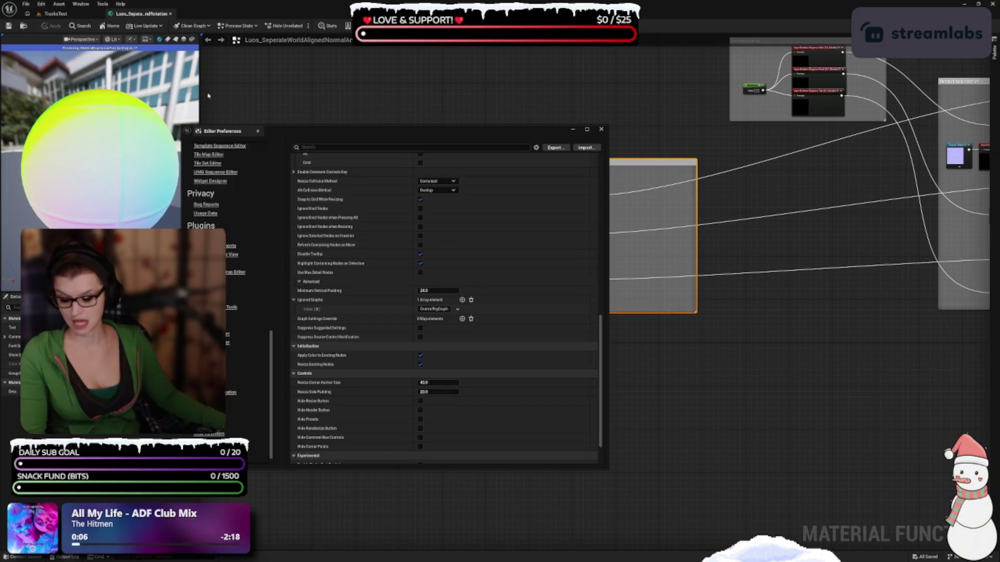
# - Move the Editor Preferences window a little down and right, keeping the comment-box padding settings visible
pyautogui.moveTo(390, 132); pyautogui.dragTo(395, 148)
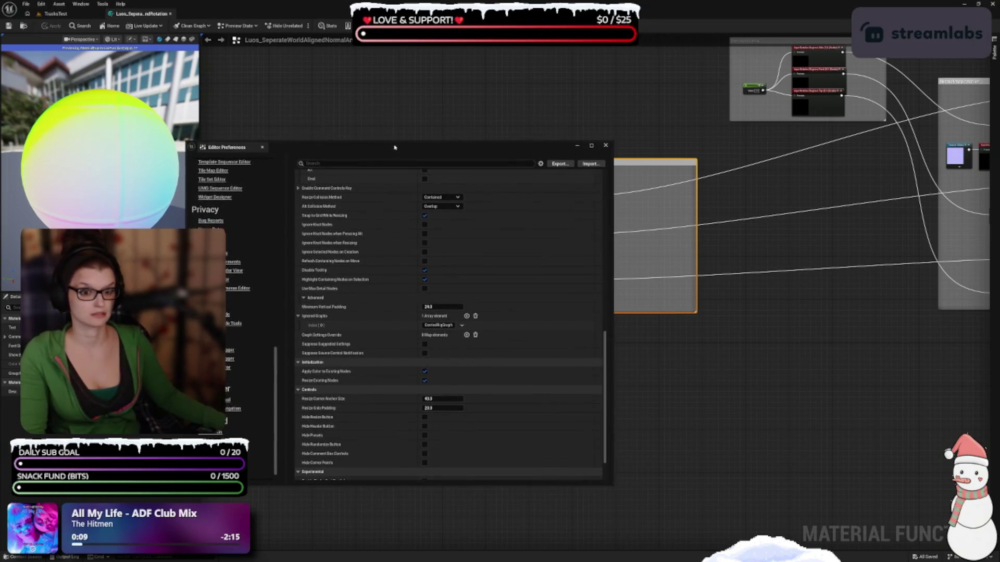